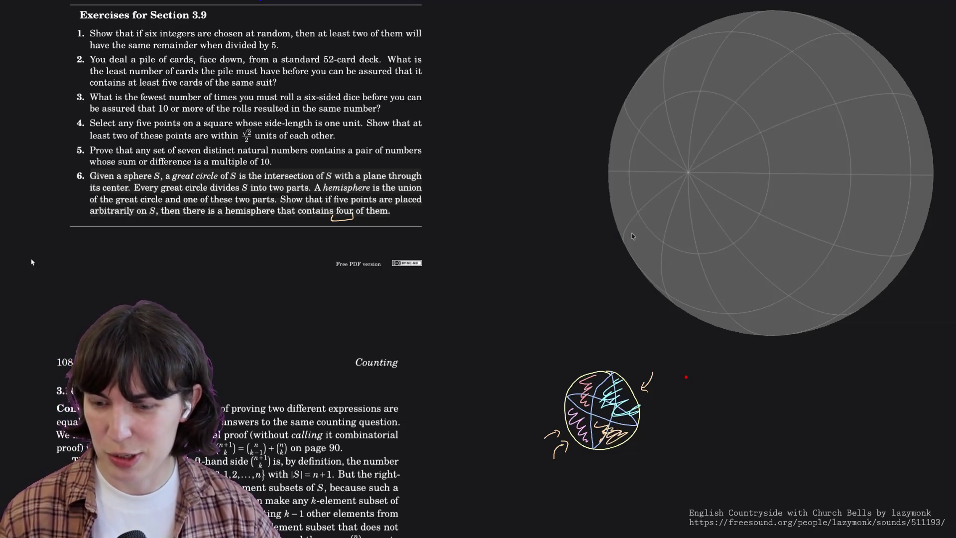
Write a circled 1 and the word "Assign" beside the sphere sketch.
mouse_move(680, 370)
mouse_down()
mouse_move(681, 388)
mouse_move(678, 369)
mouse_up()
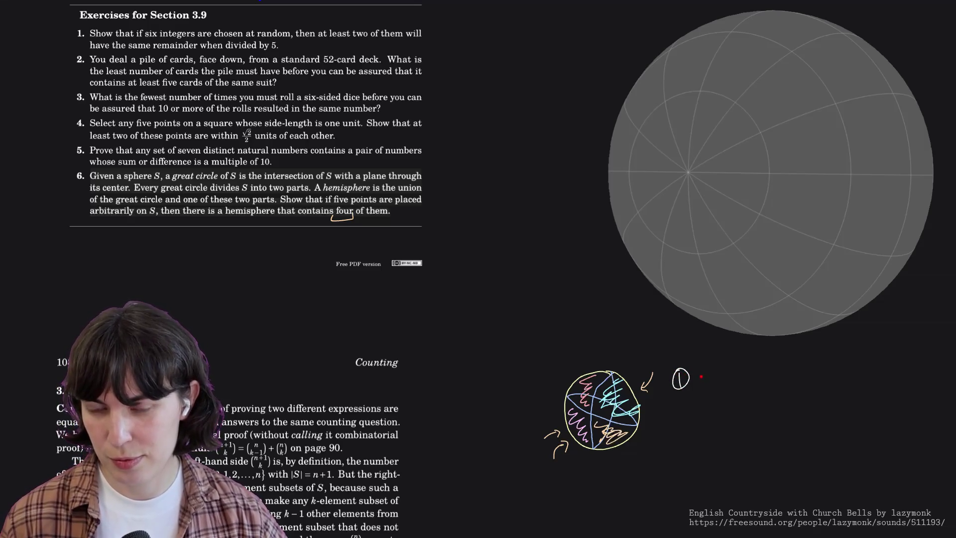
mouse_move(700, 373)
mouse_down()
mouse_move(696, 387)
mouse_move(705, 388)
mouse_up()
mouse_move(697, 382)
mouse_down()
mouse_move(730, 394)
mouse_move(742, 380)
mouse_up()
key(ctrl+z)
drag(736, 381, 742, 379)
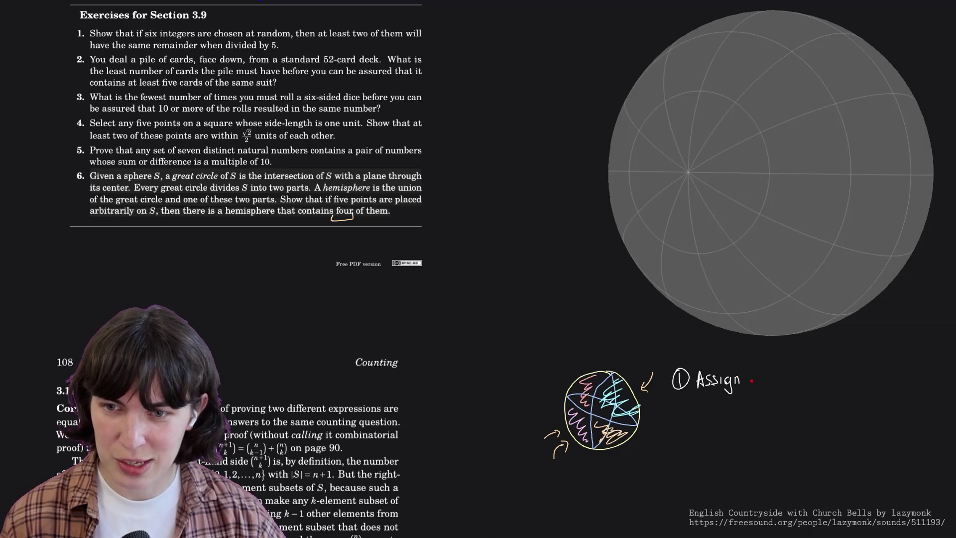
Finish item 1 with "4 points", fixing the miswritten count, and write a circled 2 below.
drag(752, 375, 763, 382)
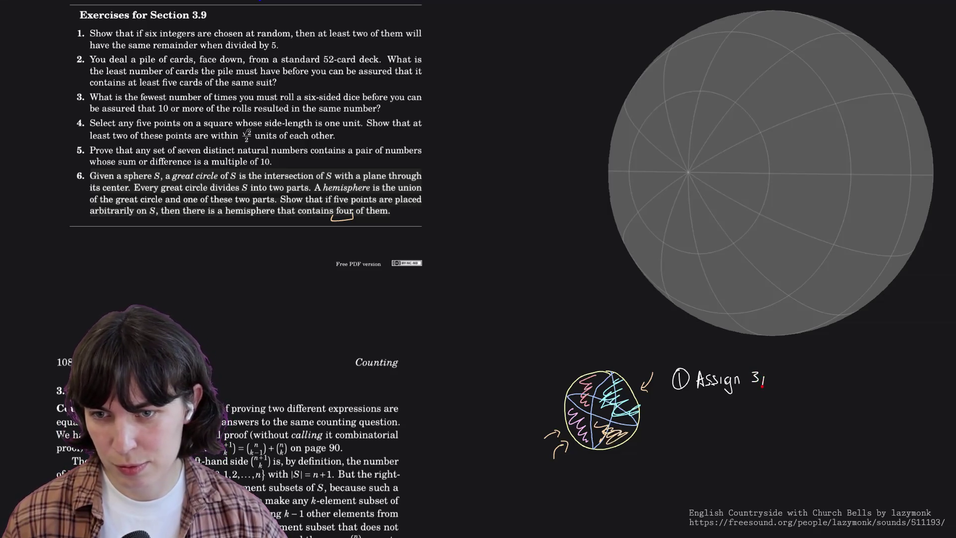
key(ctrl+z)
key(ctrl+z)
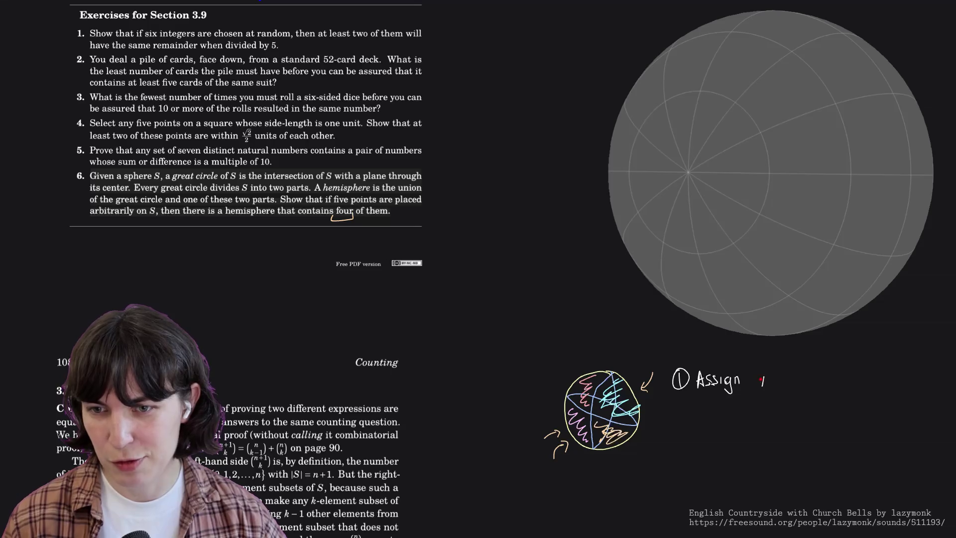
mouse_move(754, 373)
mouse_down()
mouse_move(772, 386)
mouse_move(805, 376)
mouse_move(809, 384)
mouse_up()
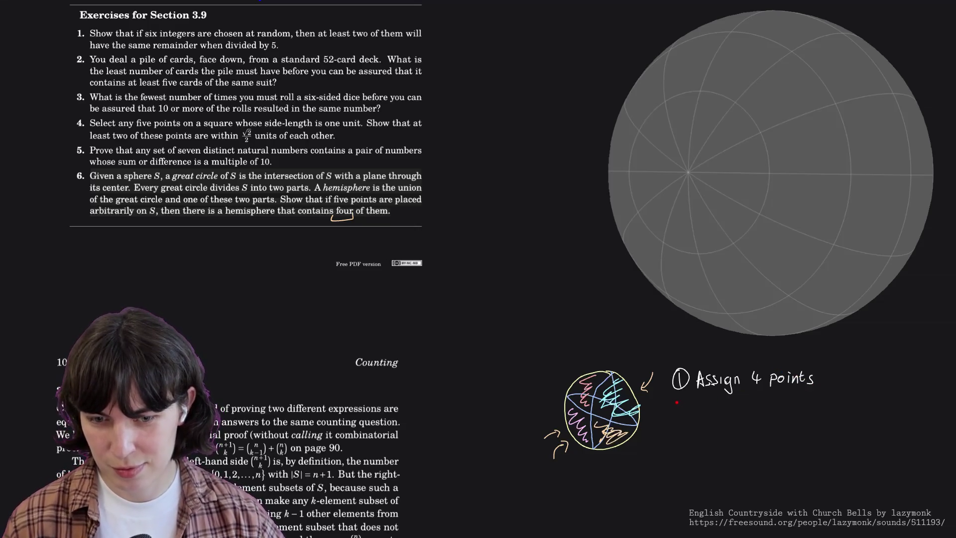
mouse_move(676, 401)
mouse_down()
mouse_move(683, 410)
mouse_move(681, 397)
mouse_up()
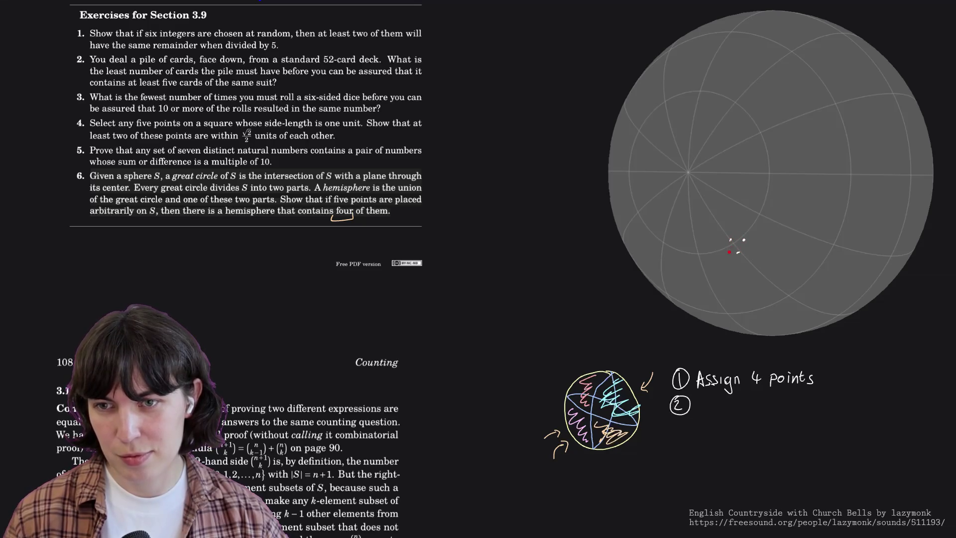
Write "If on line, you win" after the circled 2.
mouse_move(703, 401)
mouse_down()
mouse_move(704, 411)
mouse_move(749, 407)
mouse_up()
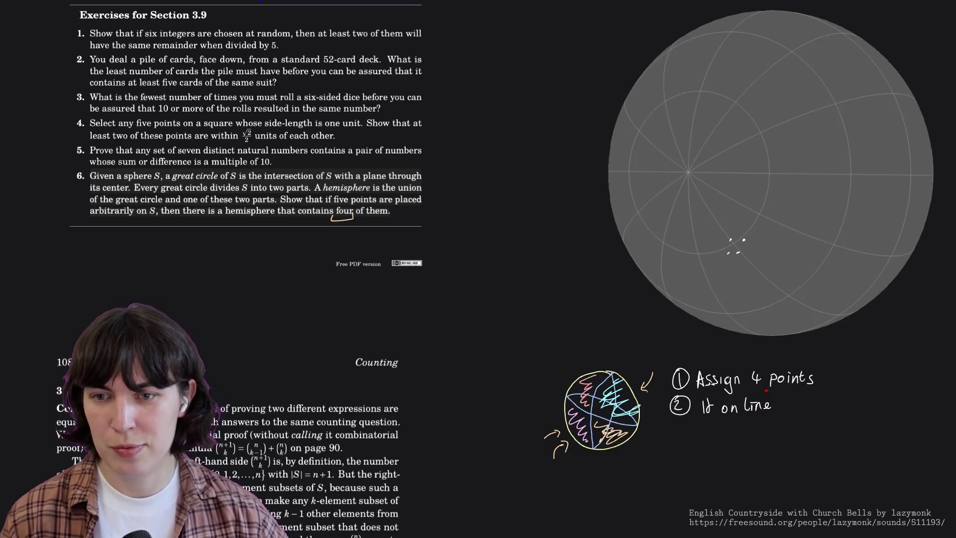
drag(780, 408, 777, 414)
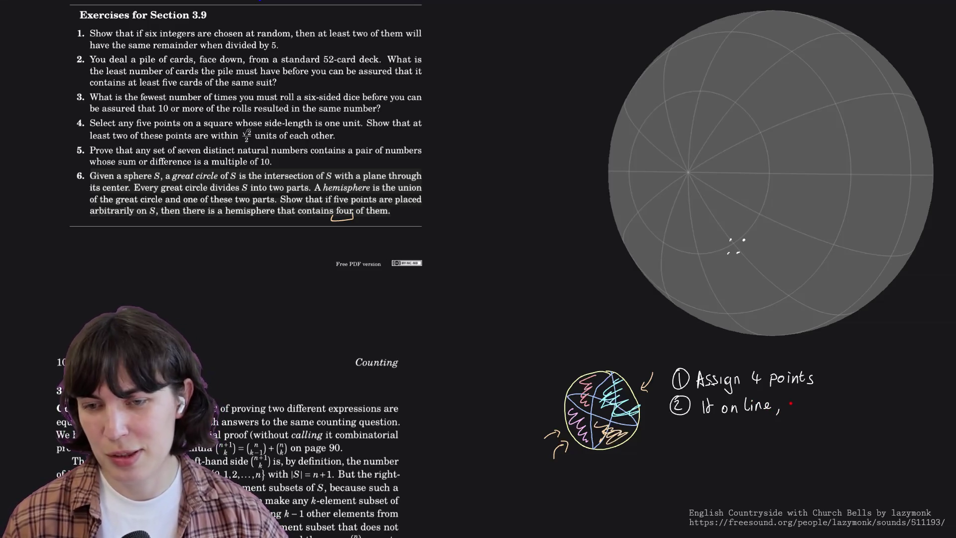
mouse_move(791, 403)
mouse_down()
mouse_move(793, 415)
mouse_move(804, 404)
mouse_up()
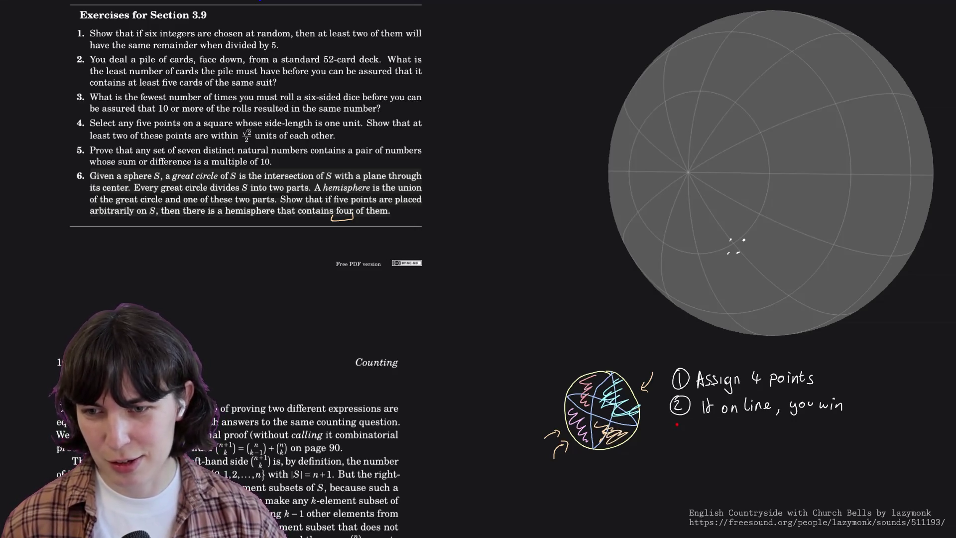
Write a 3 for the third item and redraw its circle until it looks right.
drag(678, 426, 680, 435)
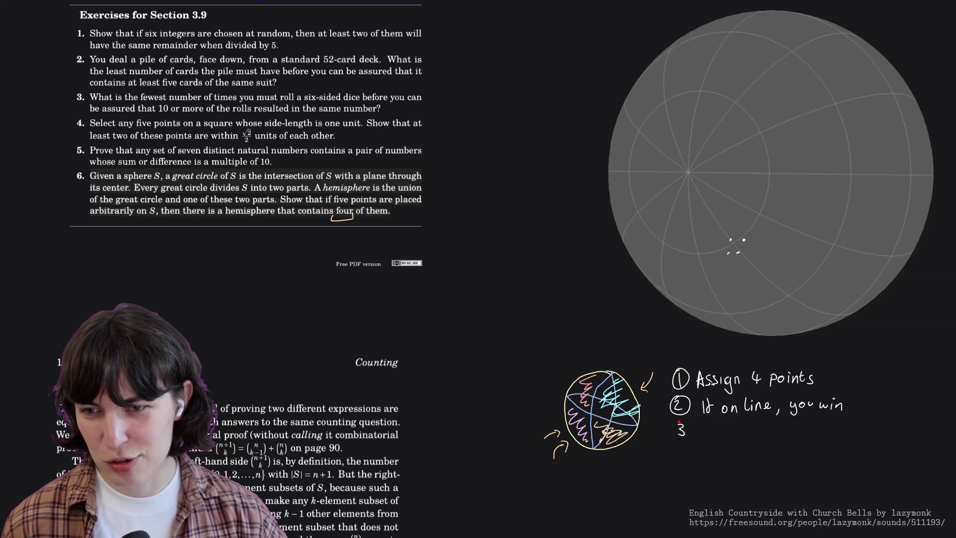
drag(678, 422, 690, 432)
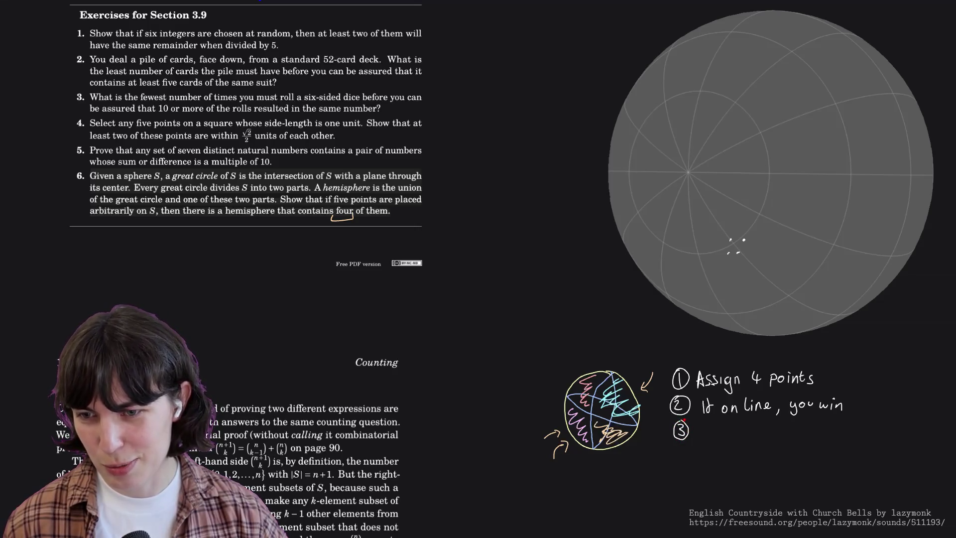
key(ctrl+z)
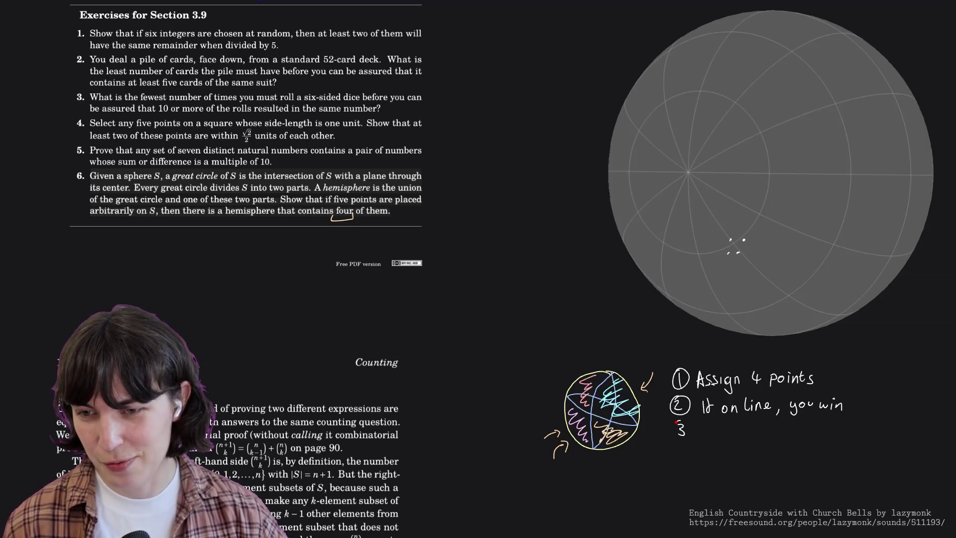
drag(688, 433, 682, 420)
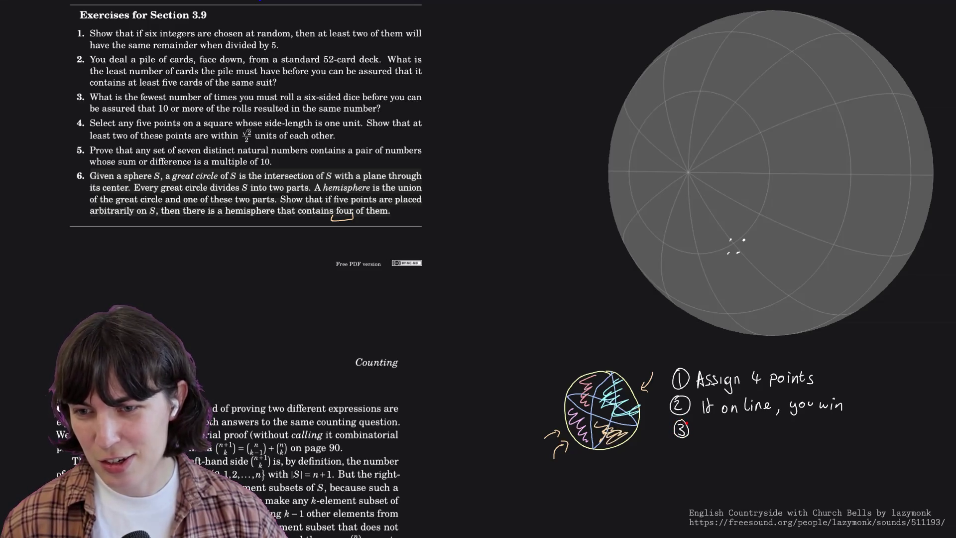
key(ctrl+z)
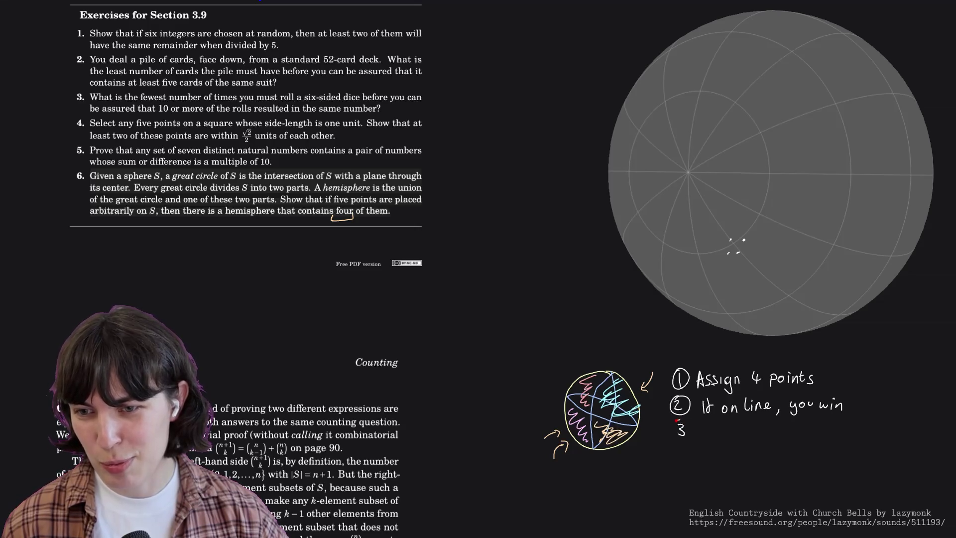
drag(685, 437, 688, 428)
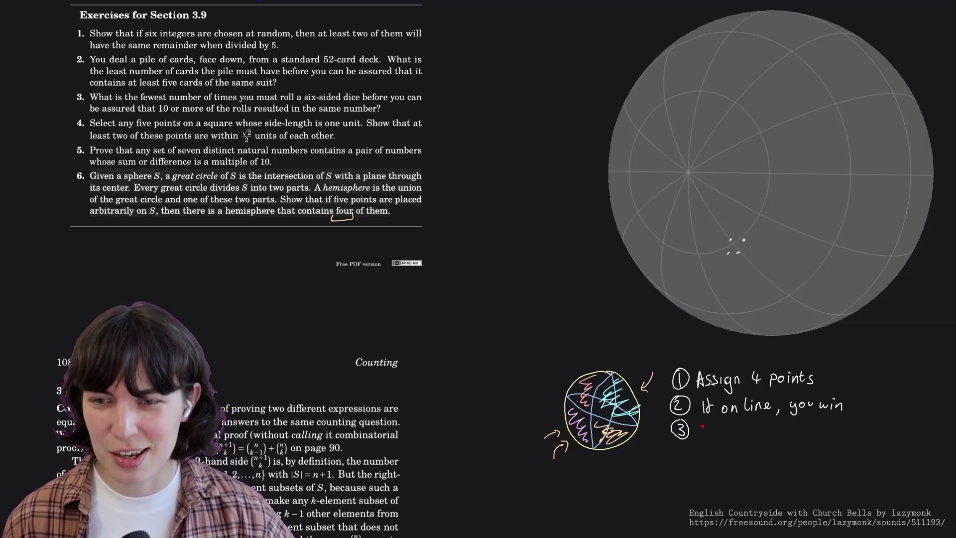
Write "If not, draw a quadrilateral" for item 3 and a circled 4 below it.
mouse_move(702, 428)
mouse_down()
mouse_move(701, 436)
mouse_move(735, 437)
mouse_move(738, 428)
mouse_move(738, 443)
mouse_up()
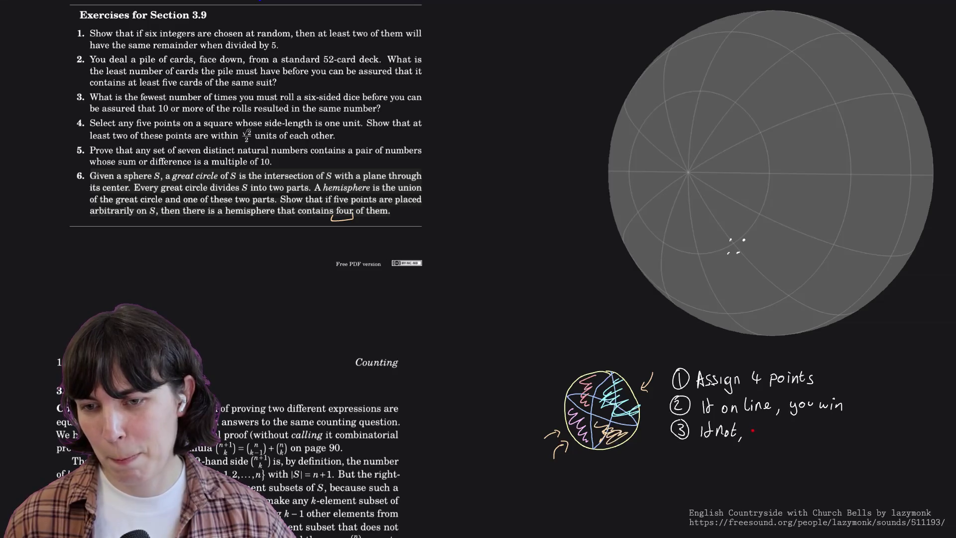
drag(755, 431, 770, 433)
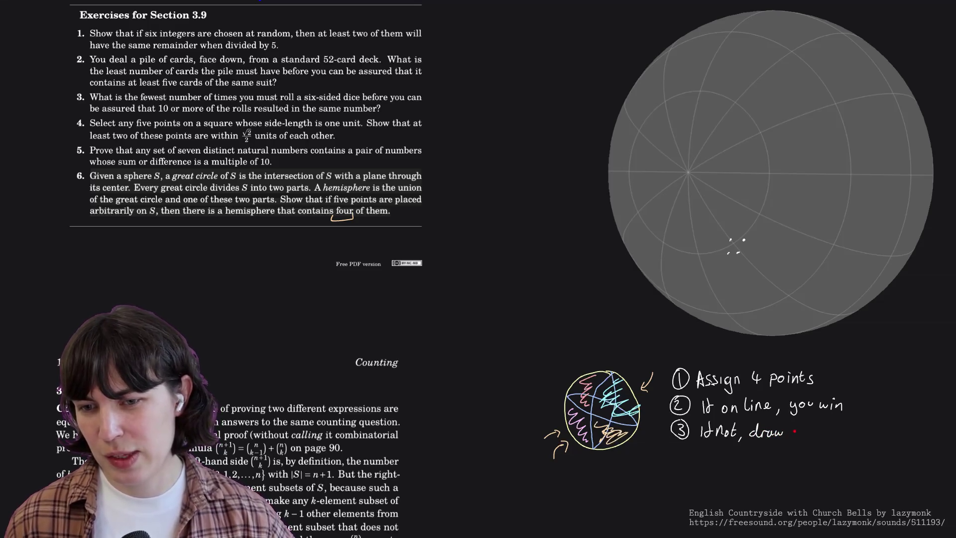
mouse_move(796, 430)
mouse_down()
mouse_move(814, 444)
mouse_move(844, 430)
mouse_up()
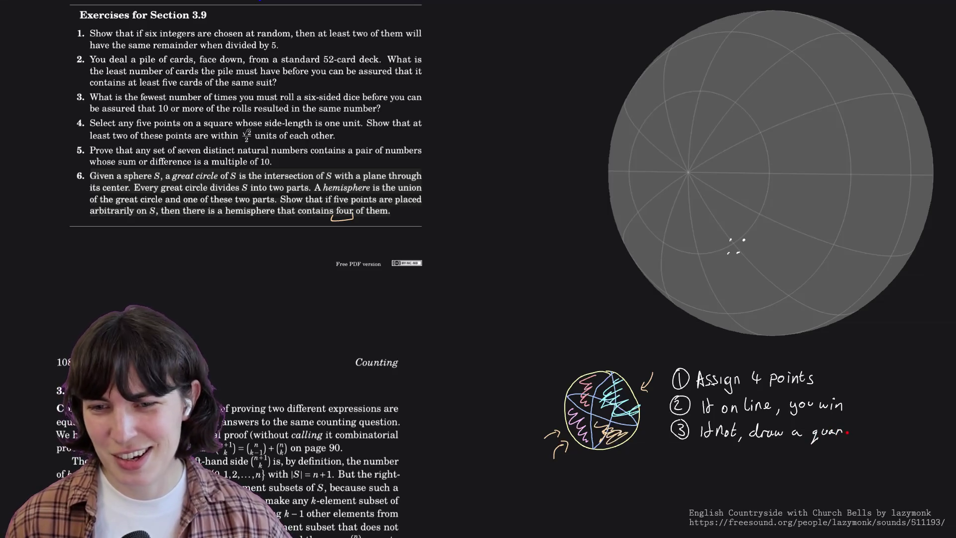
drag(843, 432, 869, 432)
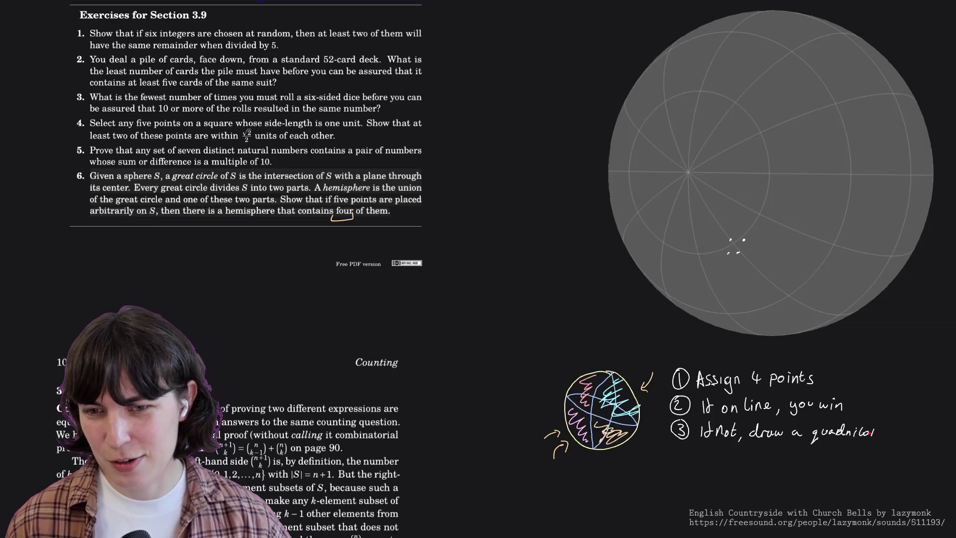
drag(891, 434, 900, 437)
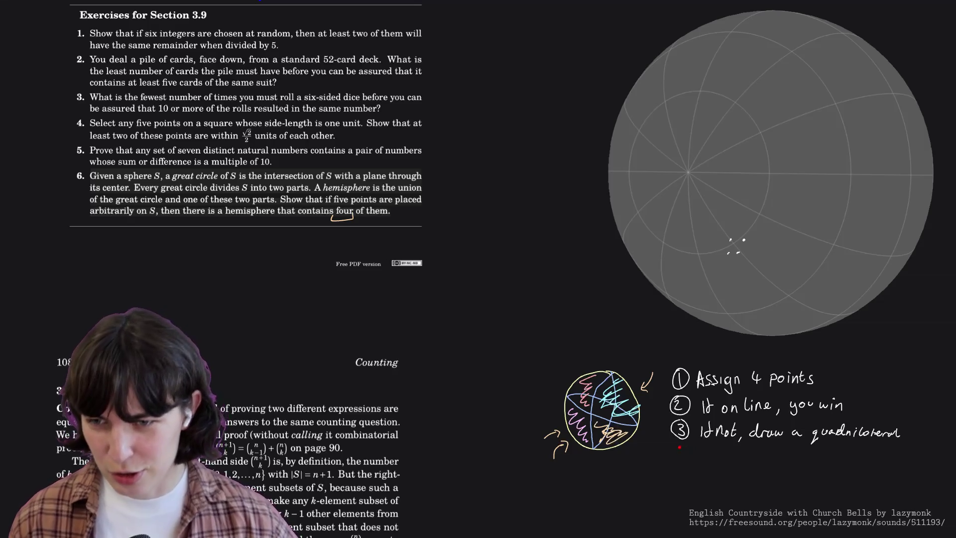
drag(683, 442, 705, 453)
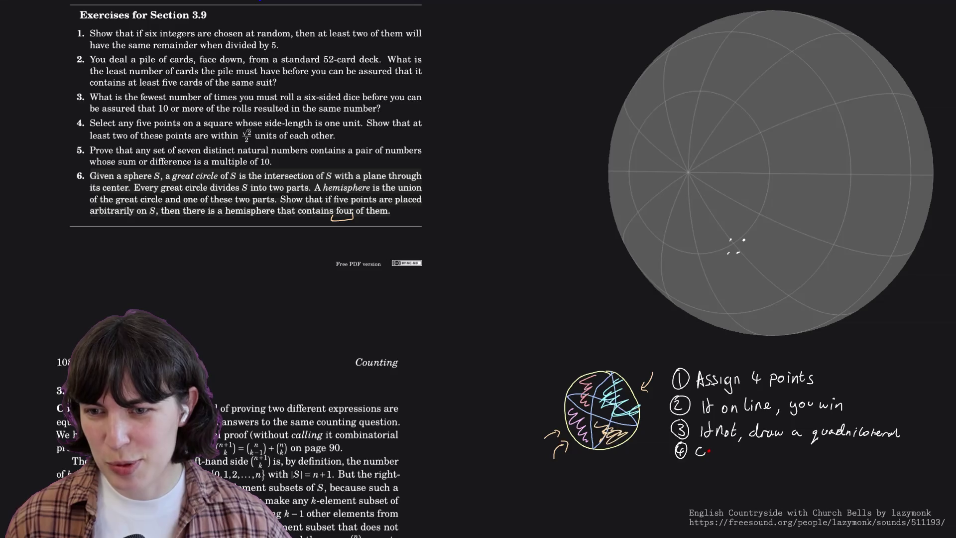
Write "define hemisphere" for item 4 and start a quadrilateral joining the sphere's points.
key(ctrl+z)
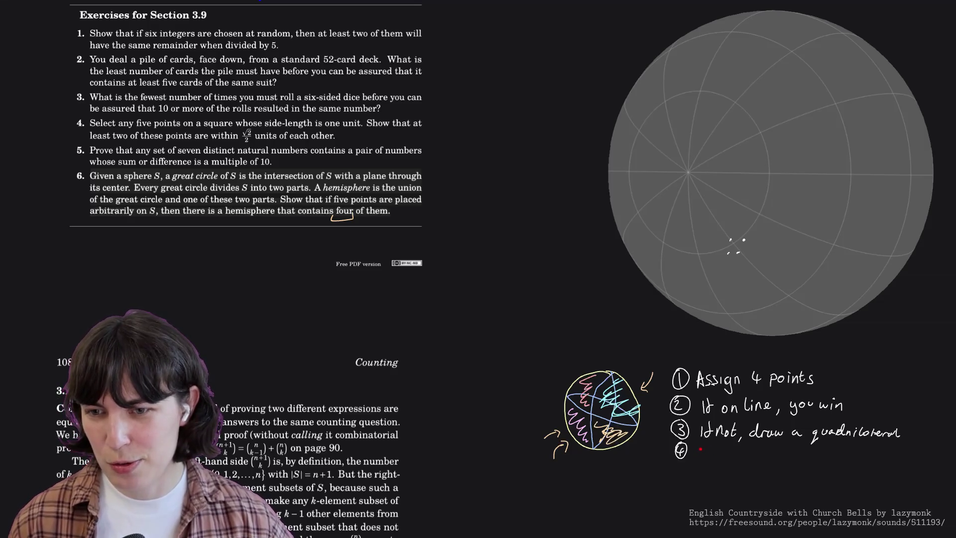
drag(699, 453, 782, 457)
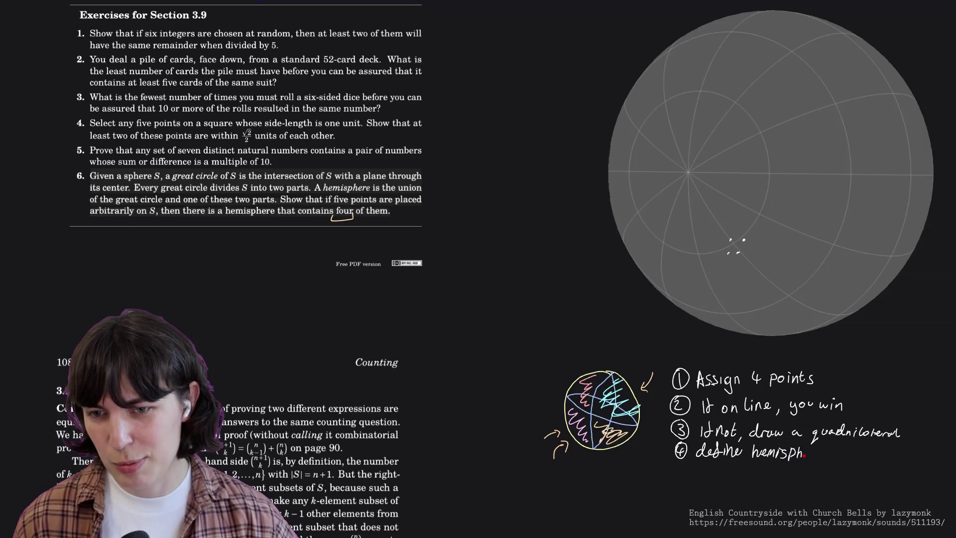
drag(809, 451, 823, 455)
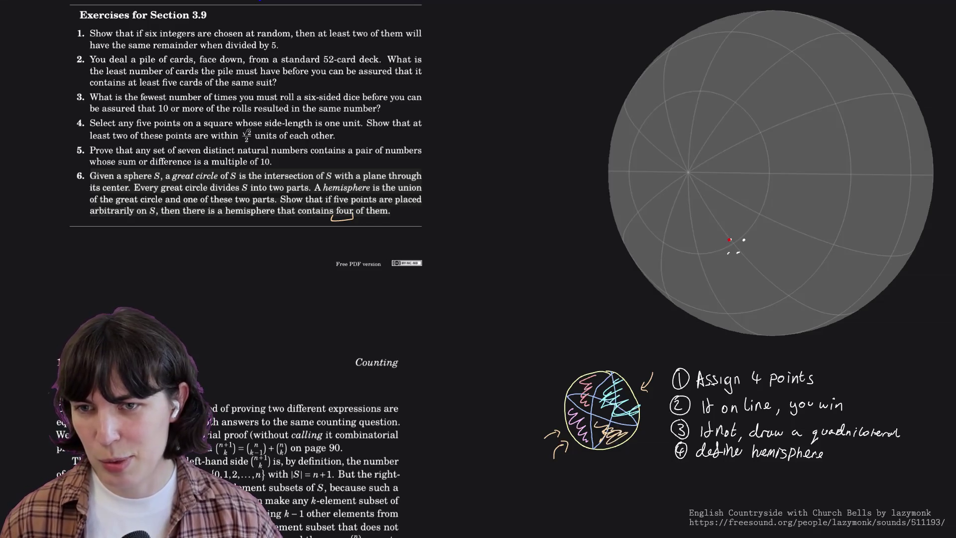
mouse_move(730, 240)
mouse_down()
mouse_move(743, 240)
mouse_move(737, 252)
mouse_up()
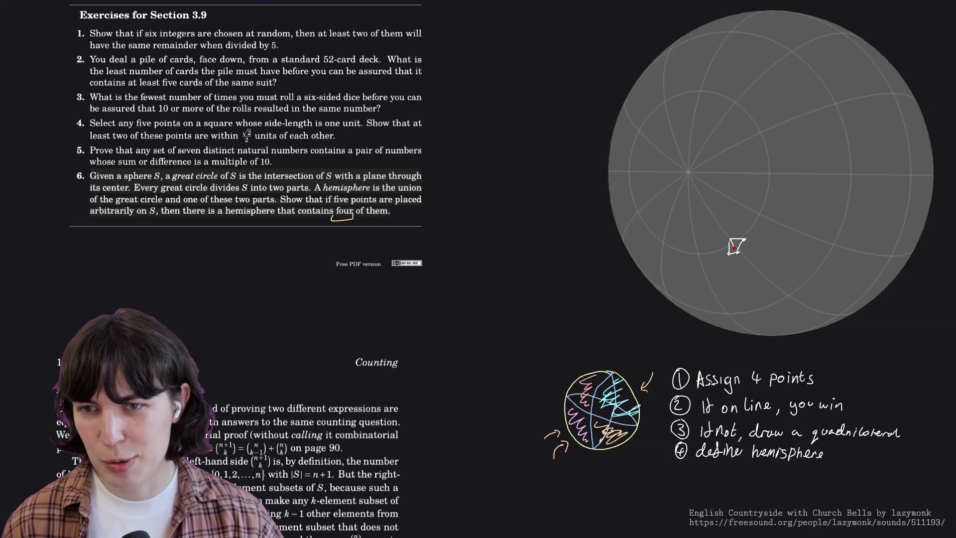
Close the quadrilateral, add a diagonal with arrows at opposite corners, and write "between" in item 4.
drag(737, 252, 731, 243)
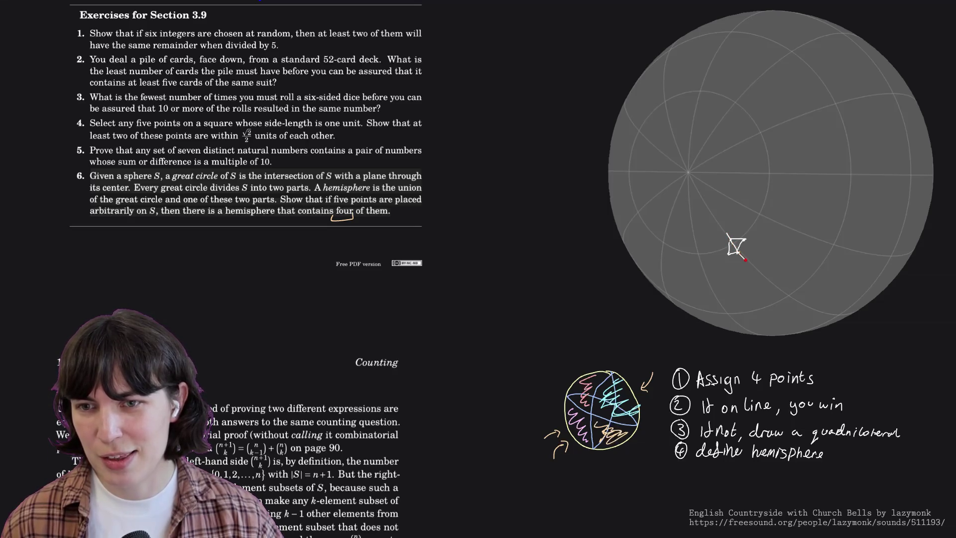
drag(758, 266, 762, 272)
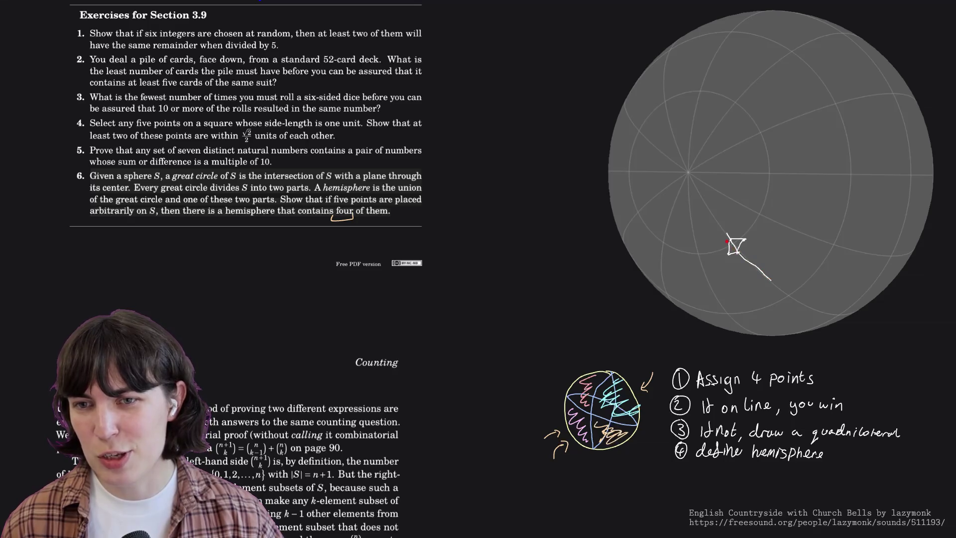
drag(749, 229, 752, 234)
drag(720, 261, 726, 254)
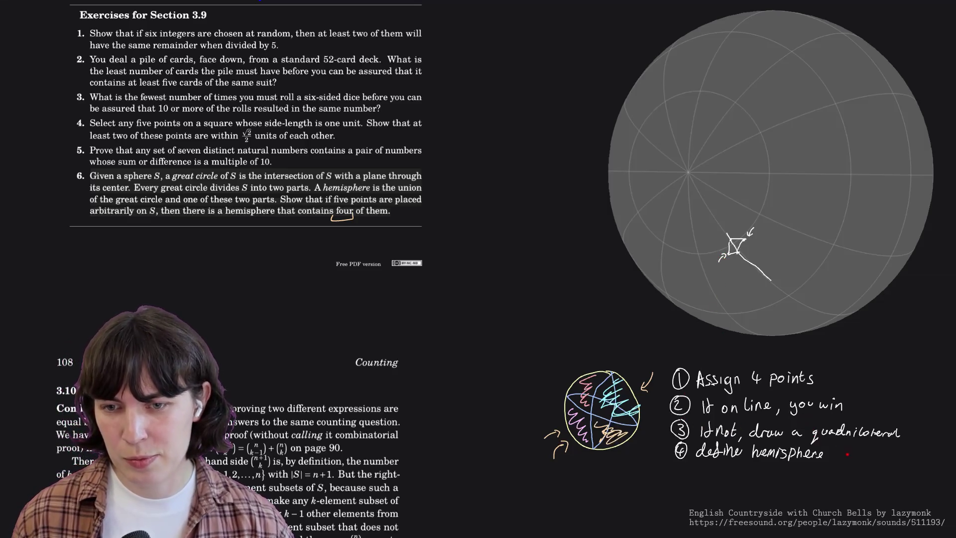
mouse_move(834, 444)
mouse_down()
mouse_move(839, 456)
mouse_move(908, 463)
mouse_up()
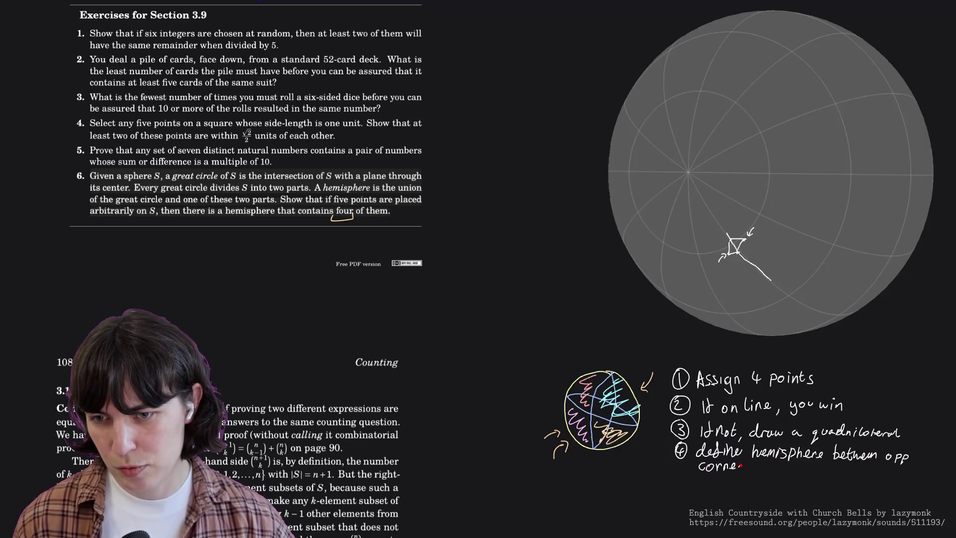
Finish "opp corners" in item 4 and write item 5 "add 3rd pt".
drag(748, 464, 749, 470)
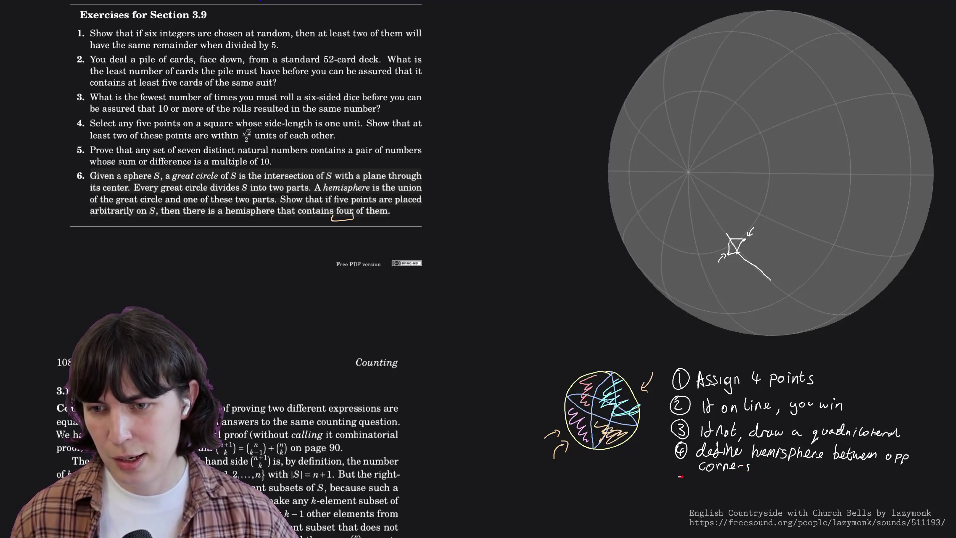
mouse_move(681, 475)
mouse_down()
mouse_move(695, 485)
mouse_move(725, 473)
mouse_up()
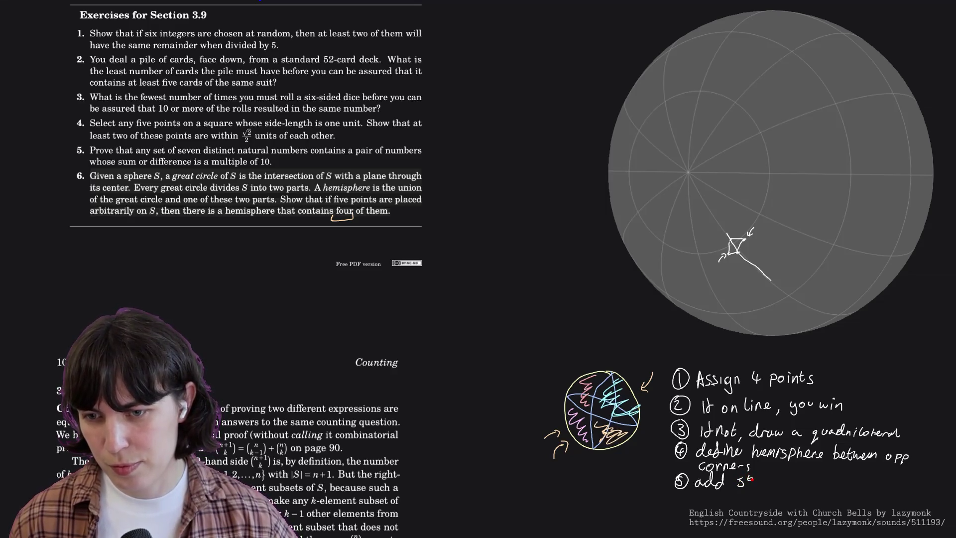
drag(749, 478, 777, 489)
drag(784, 484, 781, 492)
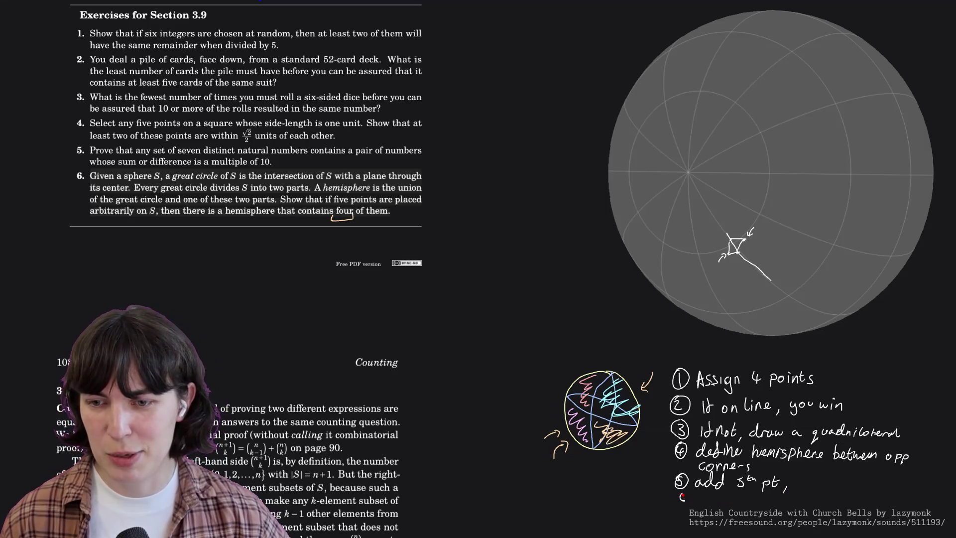
Start item 6 with a circled number and begin its text.
drag(682, 495, 704, 495)
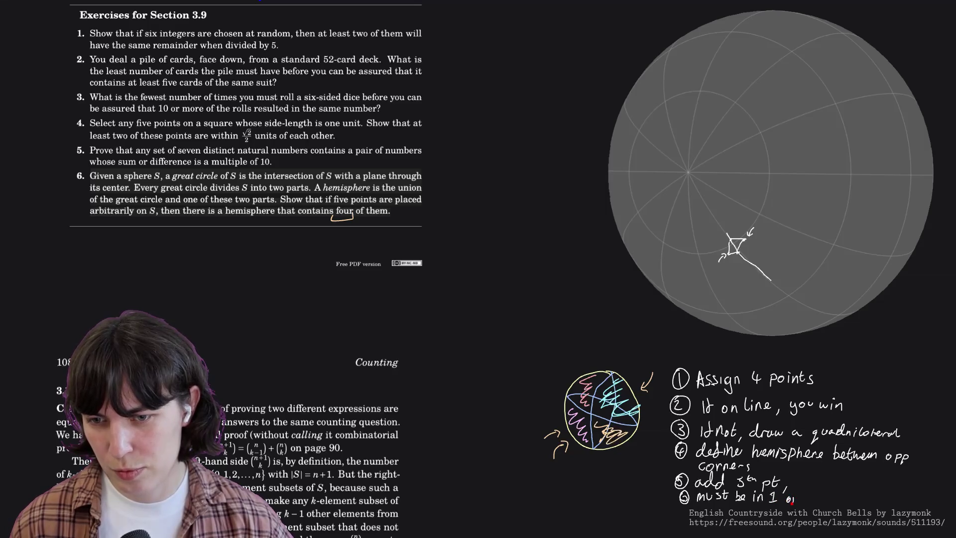
drag(809, 494, 837, 501)
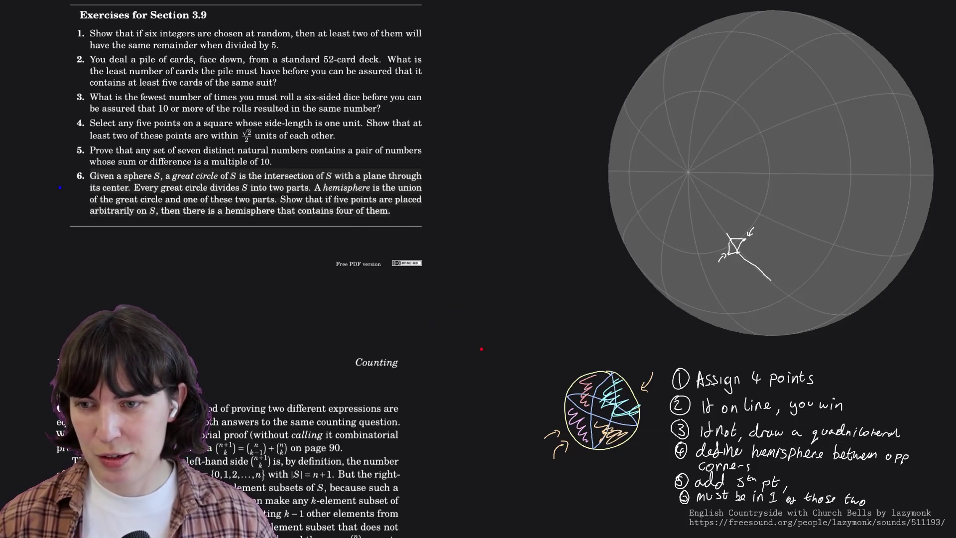
text(:reset)
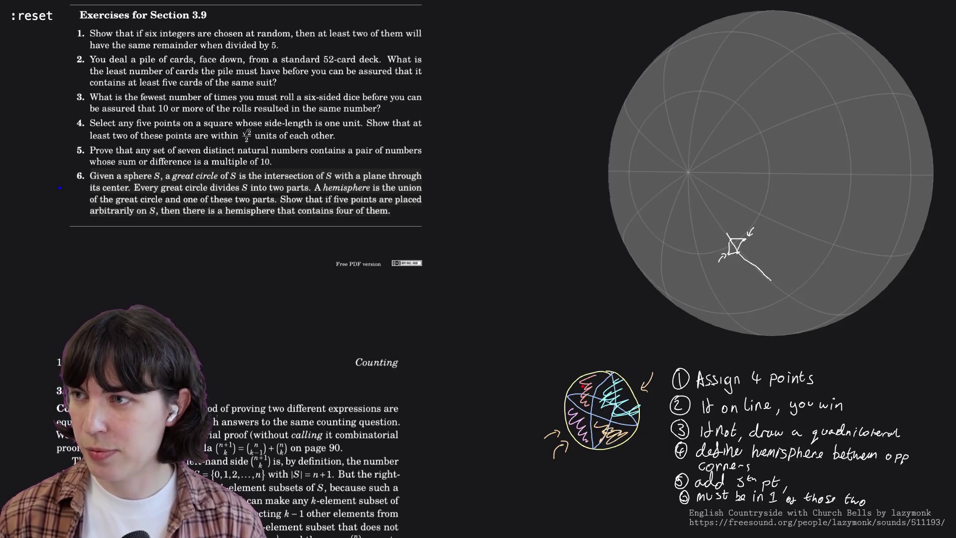
Run the :reset command to clear the sphere and all handwritten notes from the page.
key(Return)
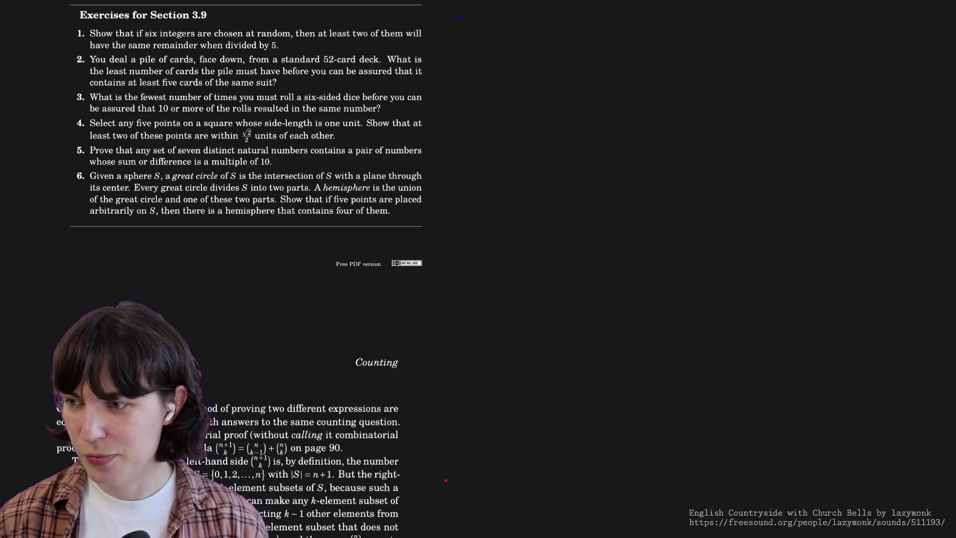
scroll(476, 178, down, 2)
scroll(476, 179, down, 7)
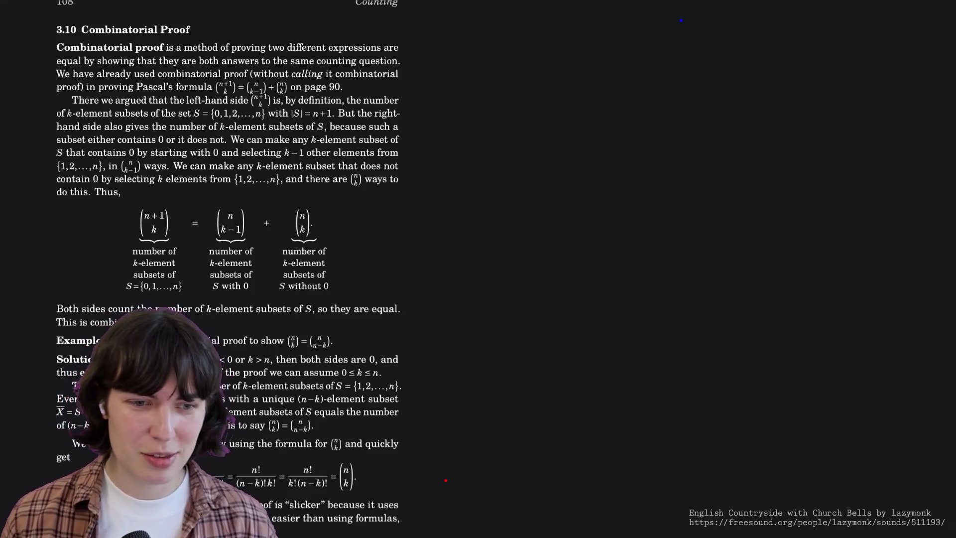
scroll(240, 304, down, 5)
scroll(239, 304, down, 5)
scroll(239, 304, down, 5)
scroll(239, 305, down, 5)
scroll(239, 304, down, 3)
scroll(240, 304, up, 1)
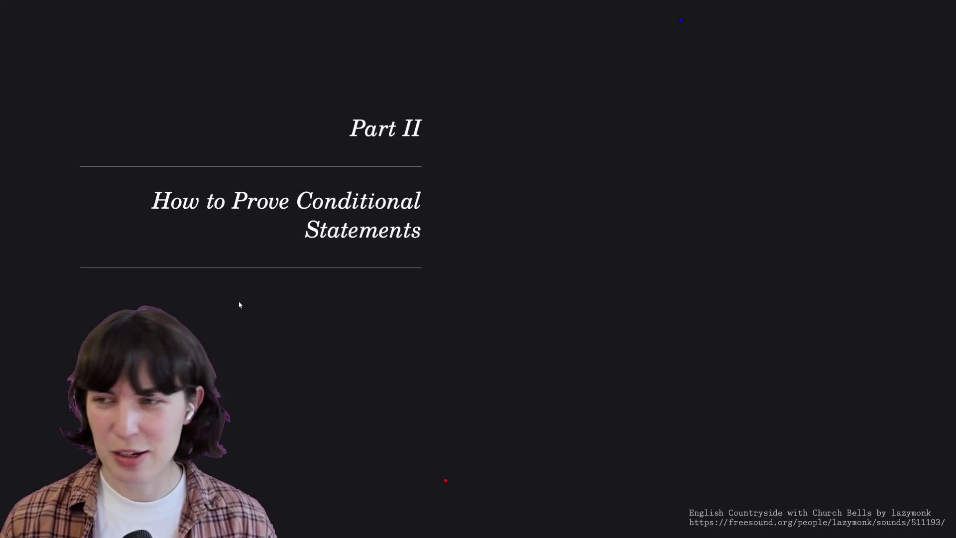
scroll(240, 304, down, 5)
scroll(239, 304, down, 5)
scroll(239, 304, down, 3)
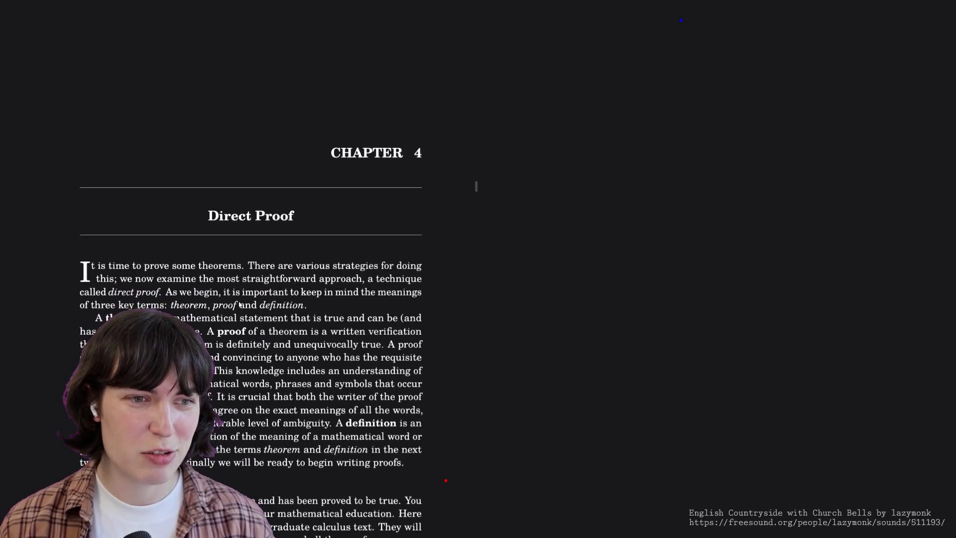
scroll(239, 304, up, 5)
scroll(239, 303, up, 10)
scroll(239, 303, up, 10)
scroll(239, 302, up, 5)
scroll(239, 302, up, 4)
scroll(239, 304, up, 1)
scroll(239, 303, down, 1)
scroll(239, 304, down, 1)
scroll(239, 304, up, 1)
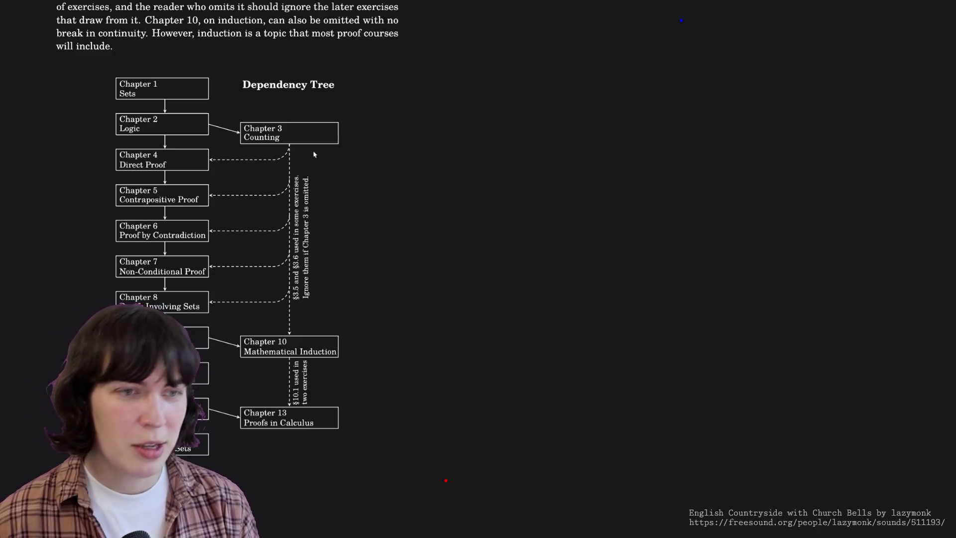
scroll(314, 154, down, 5)
scroll(316, 152, up, 7)
scroll(316, 153, up, 5)
scroll(316, 153, up, 5)
scroll(316, 154, up, 5)
scroll(317, 155, up, 5)
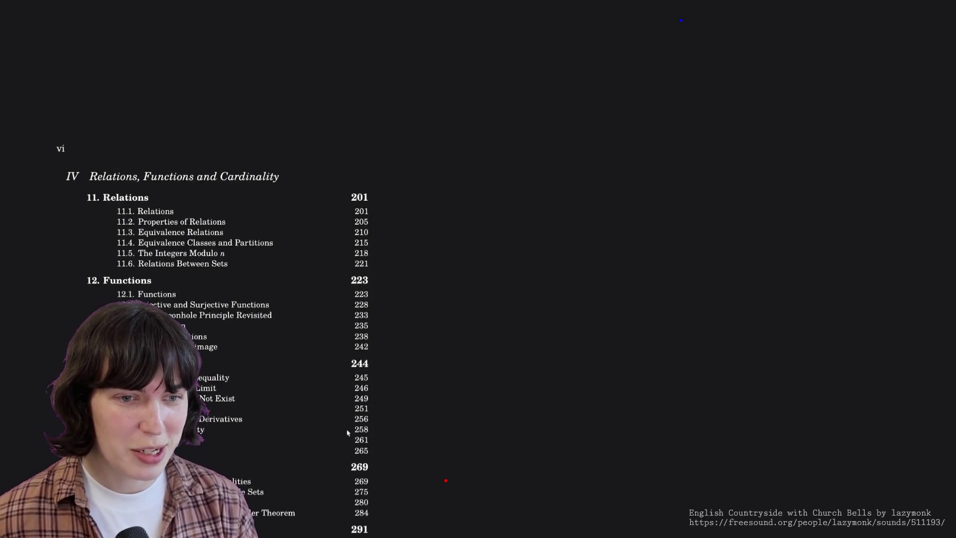
scroll(343, 389, up, 5)
scroll(343, 389, up, 5)
scroll(343, 388, down, 2)
scroll(344, 389, down, 3)
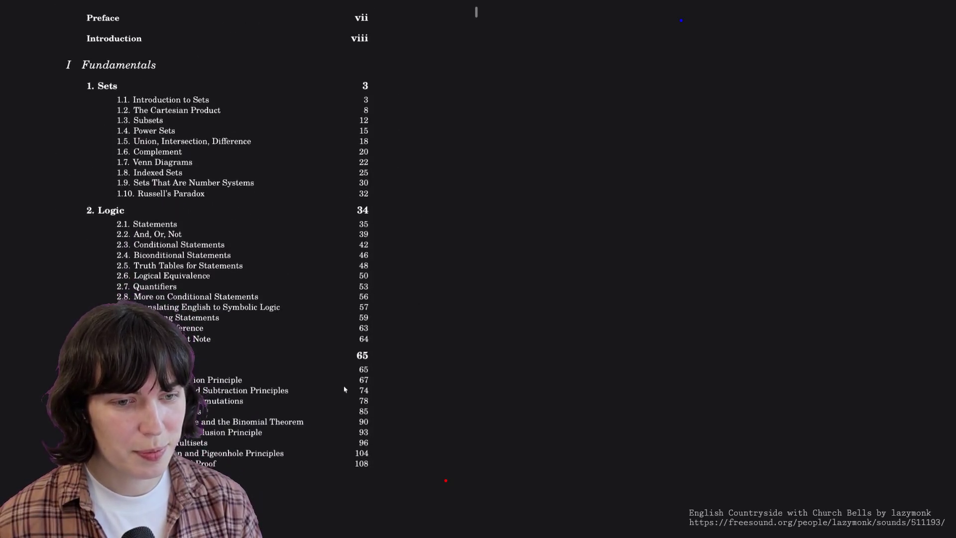
scroll(344, 389, down, 1)
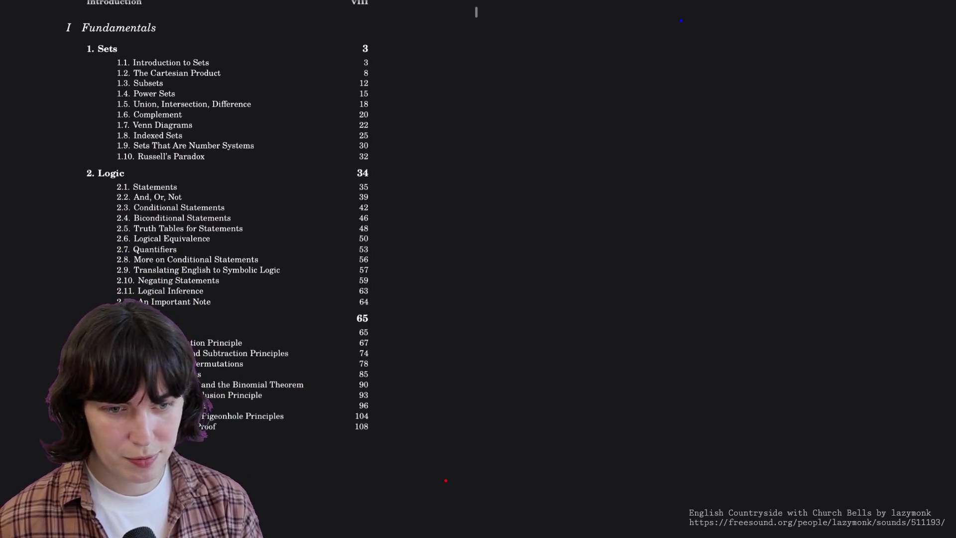
Jump from the table of contents to section 3.10 Combinatorial Proof.
click(206, 426)
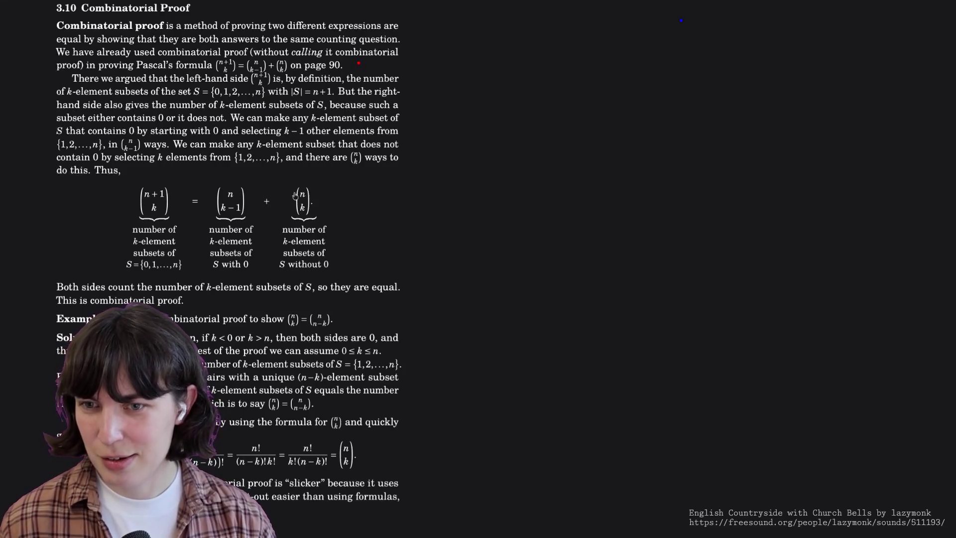
Draw an arrow after "on page 90." and then discard it.
mouse_move(348, 64)
mouse_down()
mouse_move(376, 66)
mouse_move(355, 70)
mouse_up()
right_click(367, 78)
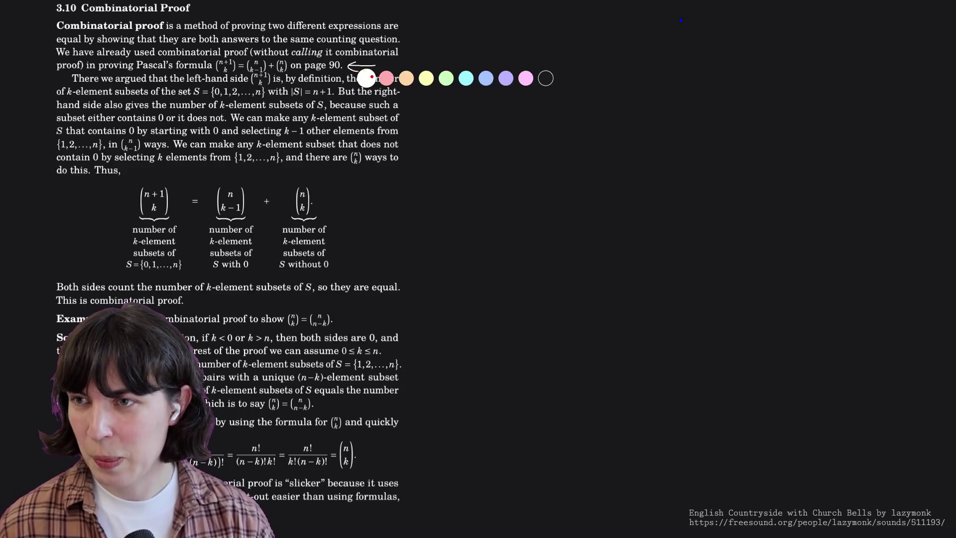
key(Escape)
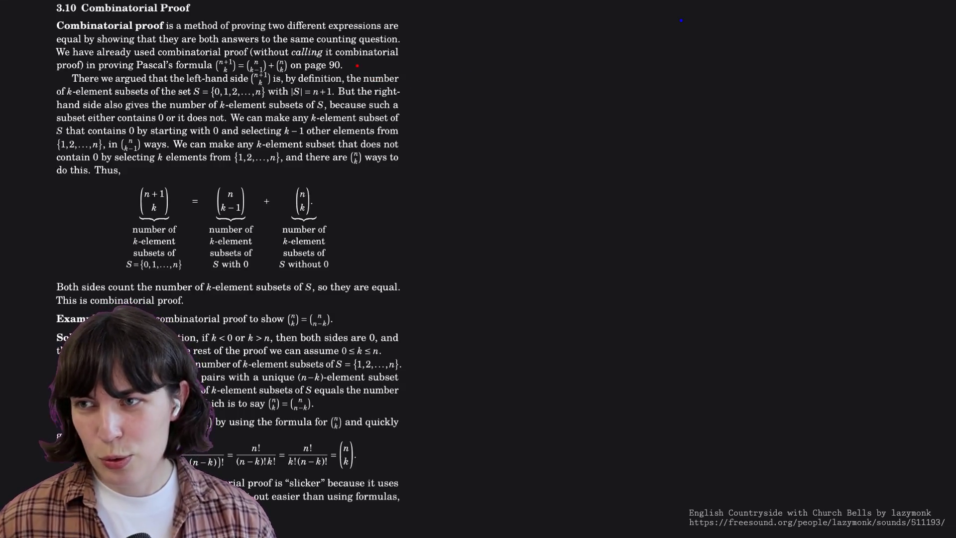
mouse_move(351, 65)
mouse_down()
mouse_move(396, 65)
mouse_move(350, 64)
mouse_up()
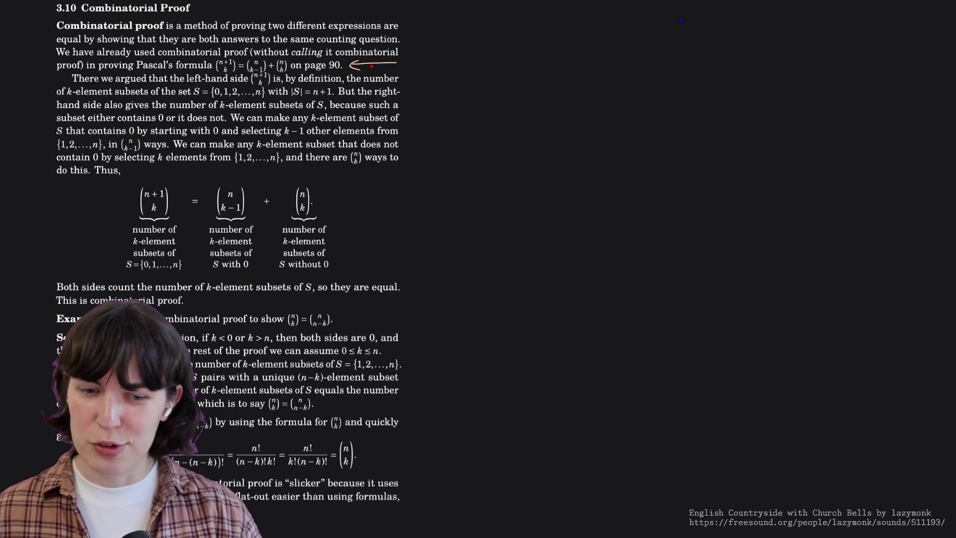
key(Escape)
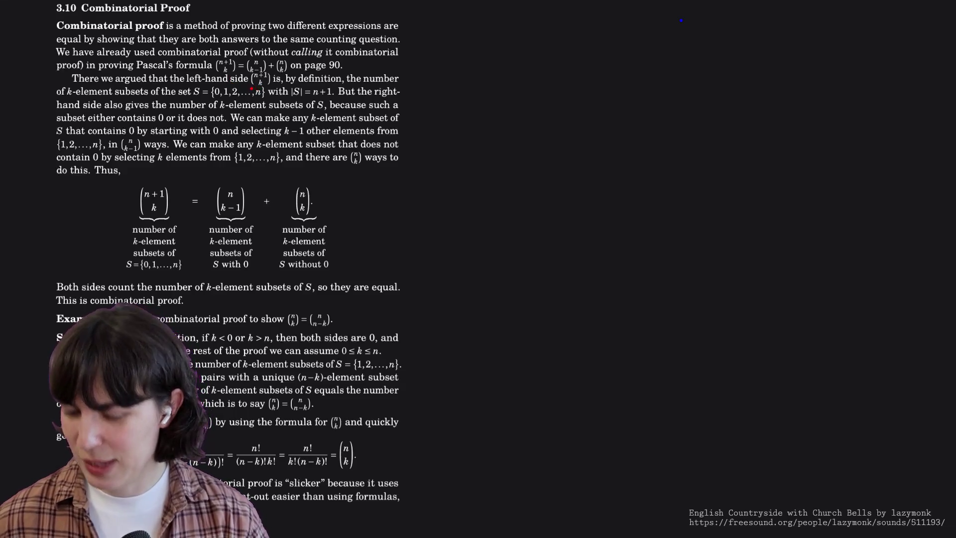
drag(253, 94, 277, 85)
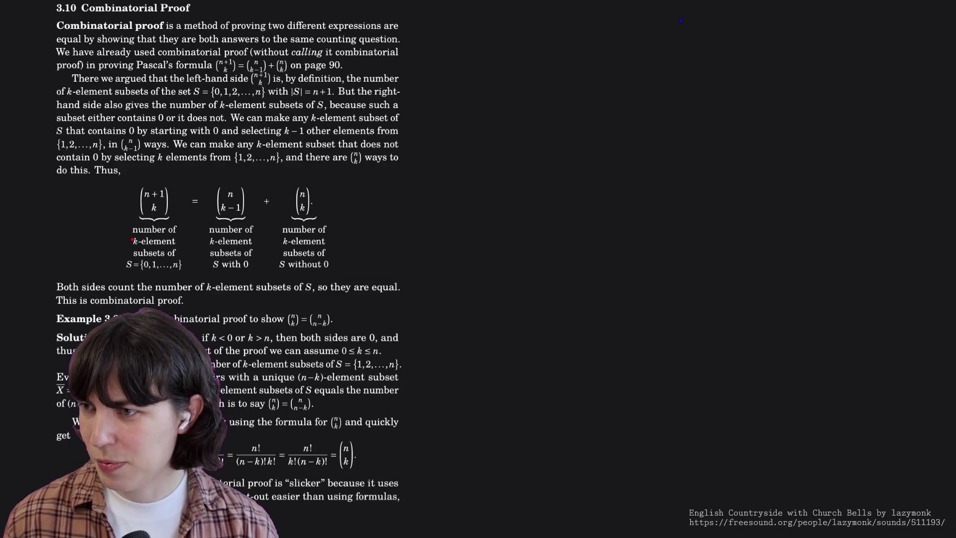
Bracket the left label column and underline the set {0,1,…,n}.
drag(126, 223, 138, 266)
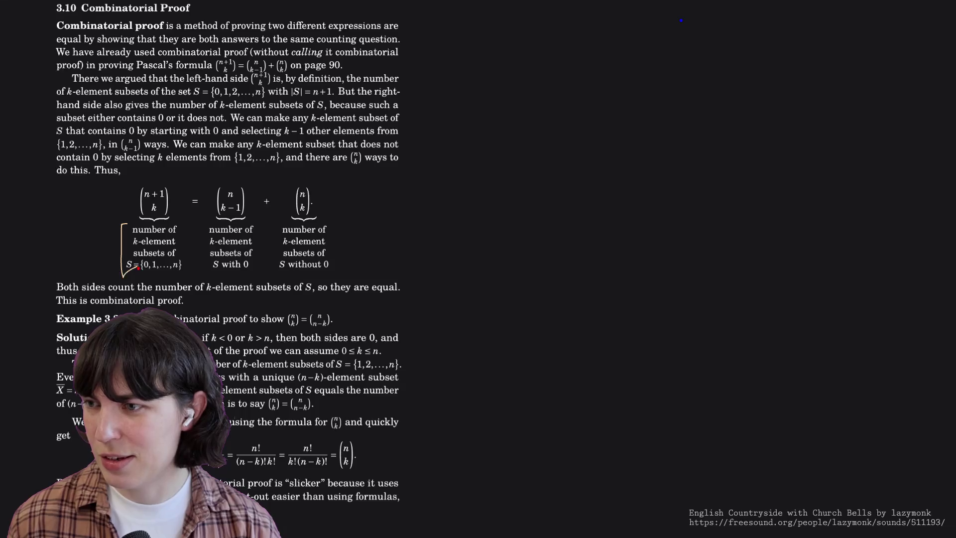
drag(126, 220, 119, 266)
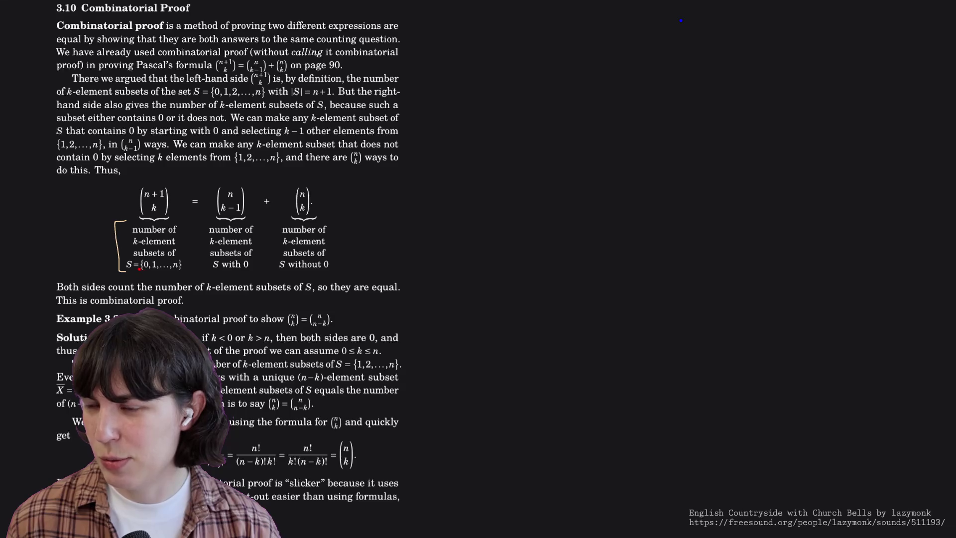
drag(138, 271, 183, 266)
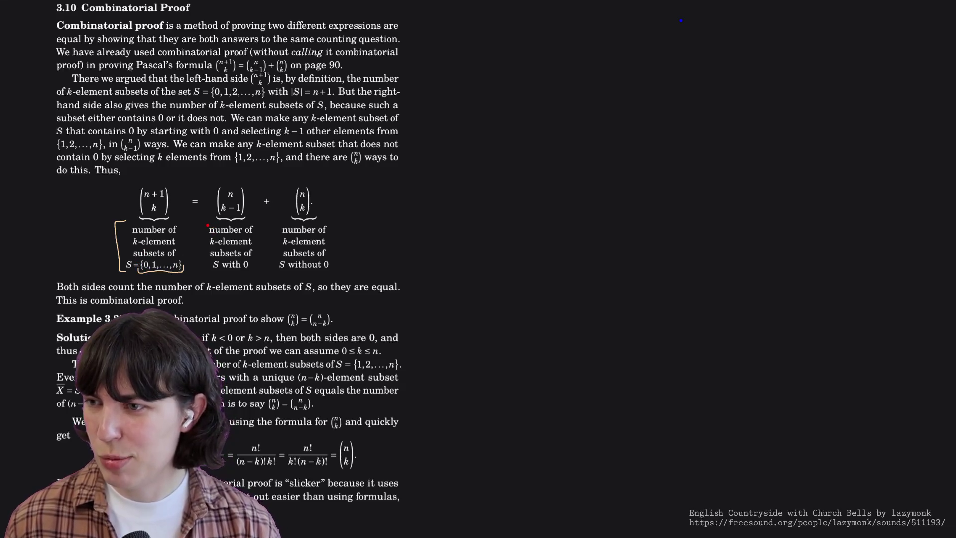
Bracket the middle and right label columns, circle the 1 in n+1, then undo the middle bracket.
drag(208, 225, 204, 266)
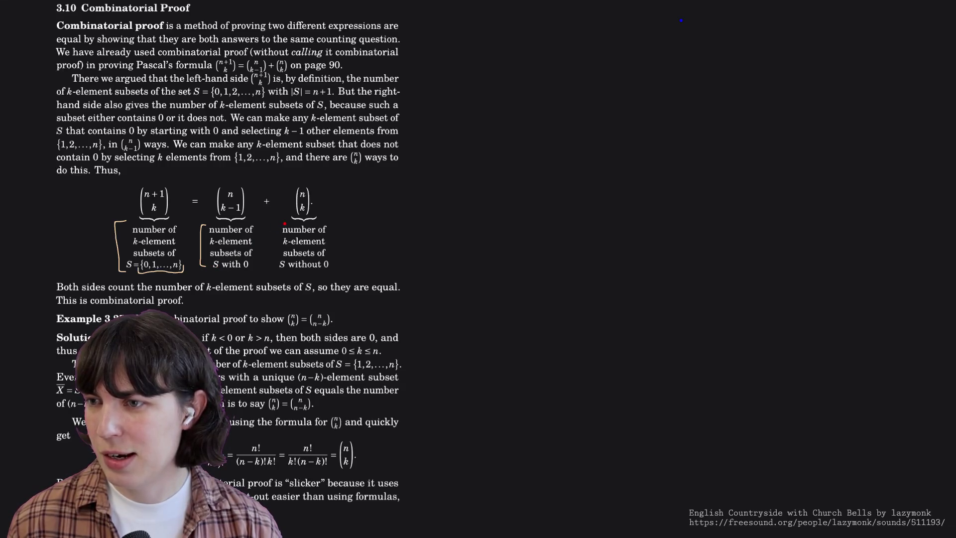
mouse_move(275, 223)
mouse_down()
mouse_move(267, 271)
mouse_move(276, 274)
mouse_up()
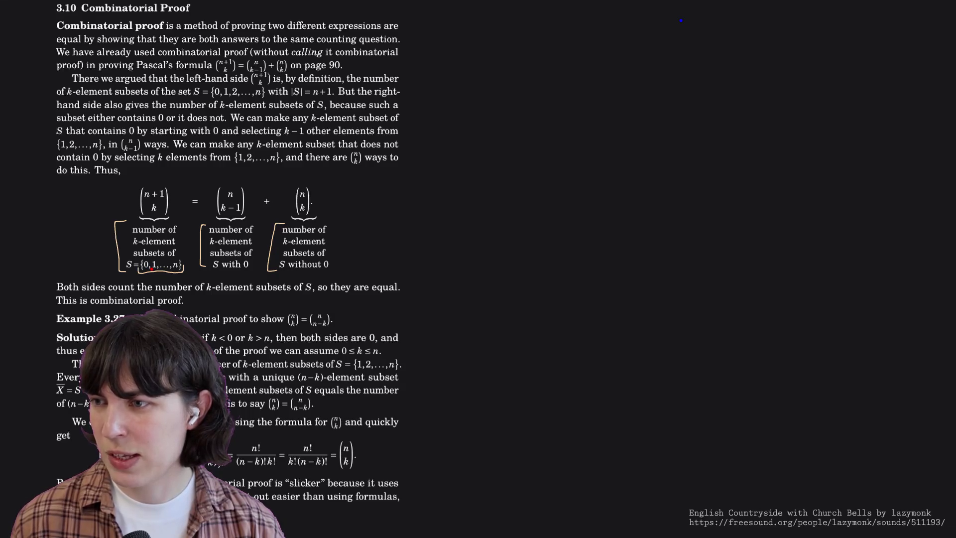
drag(159, 190, 157, 191)
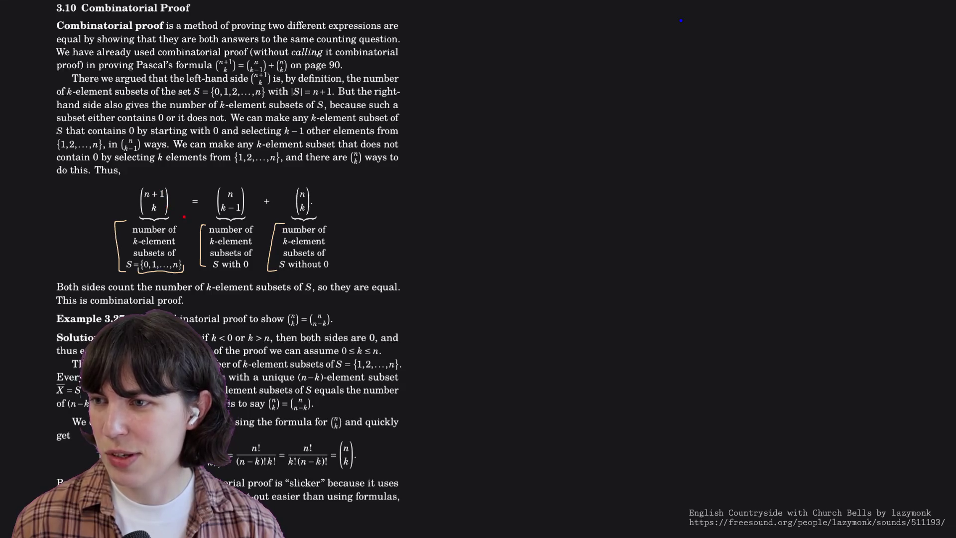
key(ctrl+z)
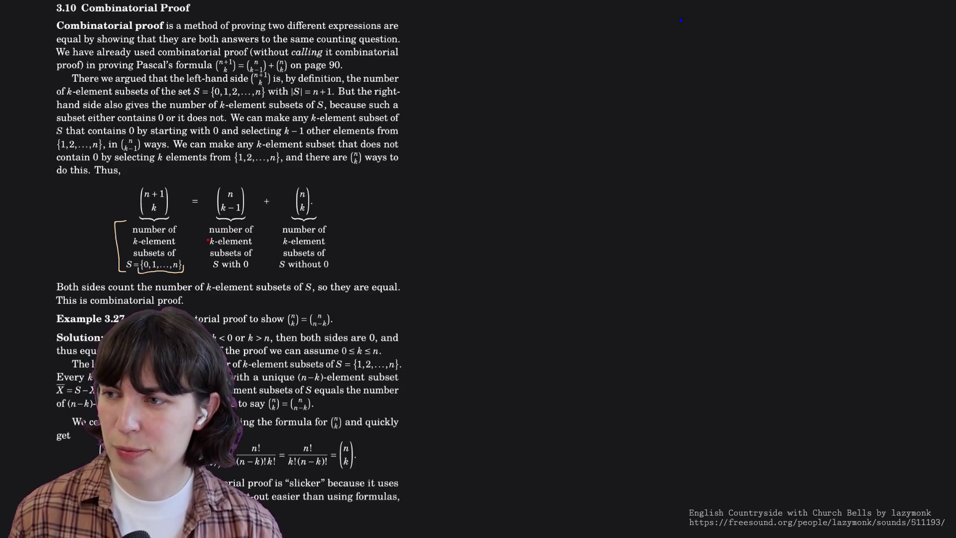
Undo the remaining annotation strokes on the page.
key(ctrl+z)
key(ctrl+z)
key(ctrl+z)
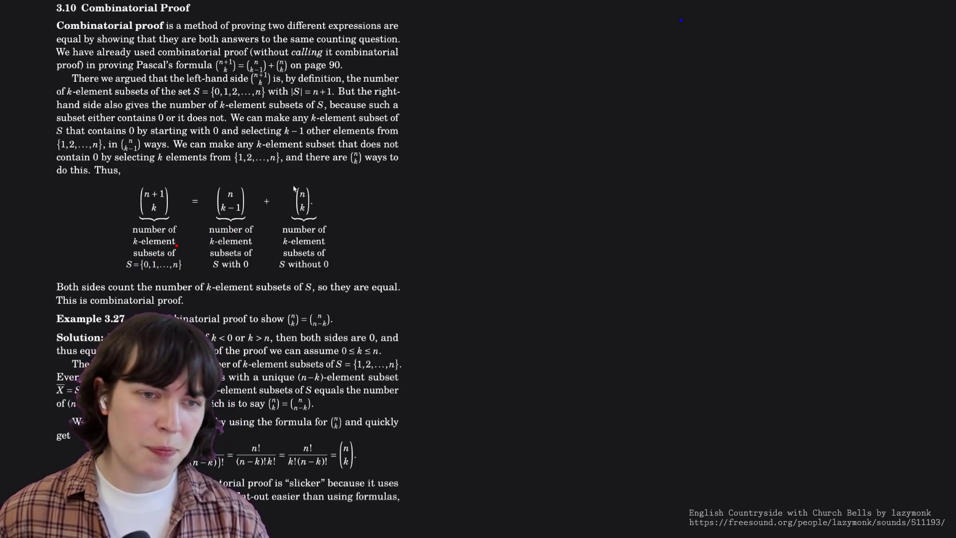
scroll(176, 245, down, 3)
scroll(178, 245, down, 1)
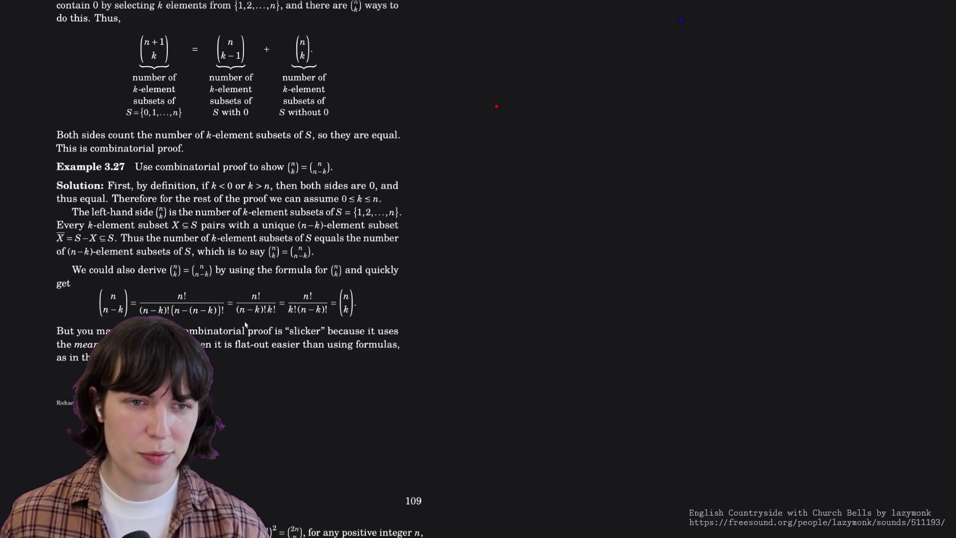
scroll(163, 302, down, 5)
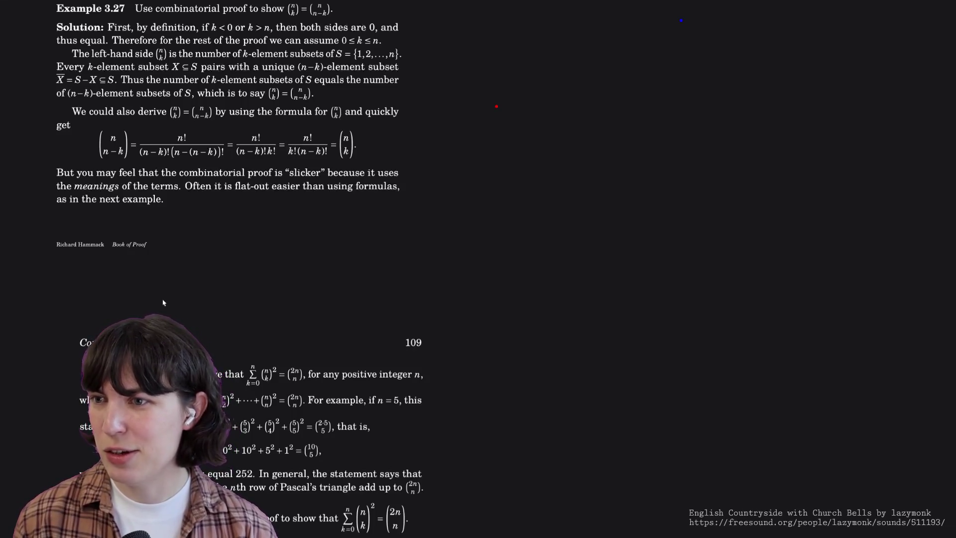
scroll(163, 302, down, 3)
scroll(163, 302, down, 5)
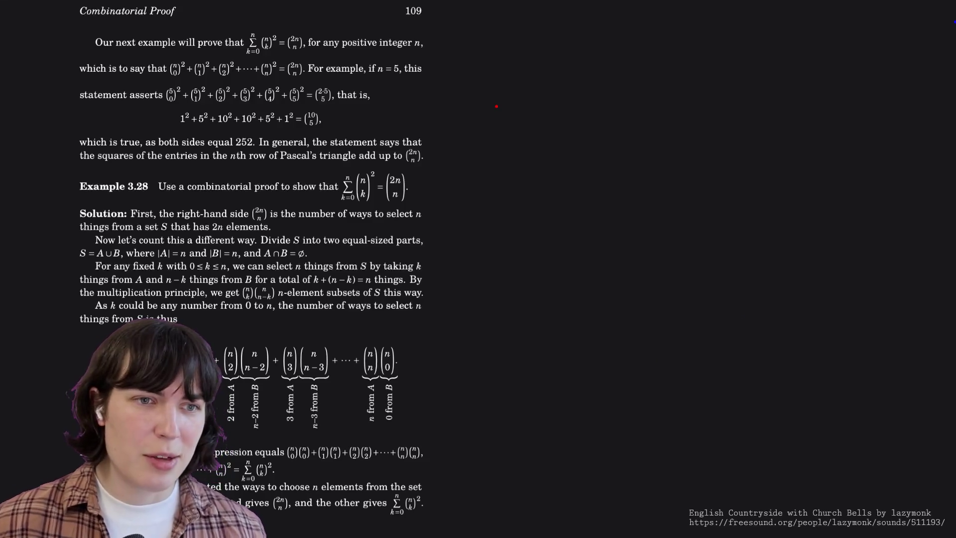
scroll(476, 179, down, 3)
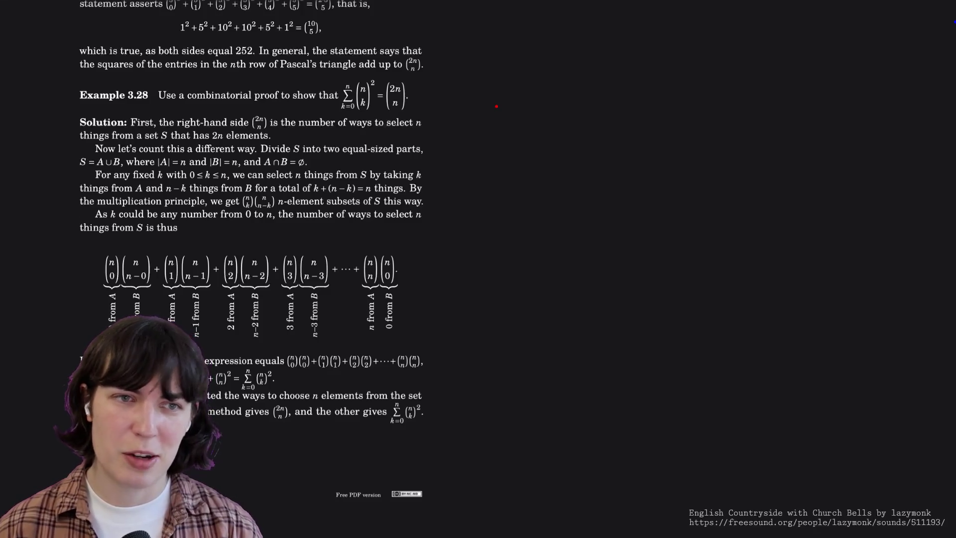
scroll(476, 180, down, 1)
scroll(475, 180, down, 1)
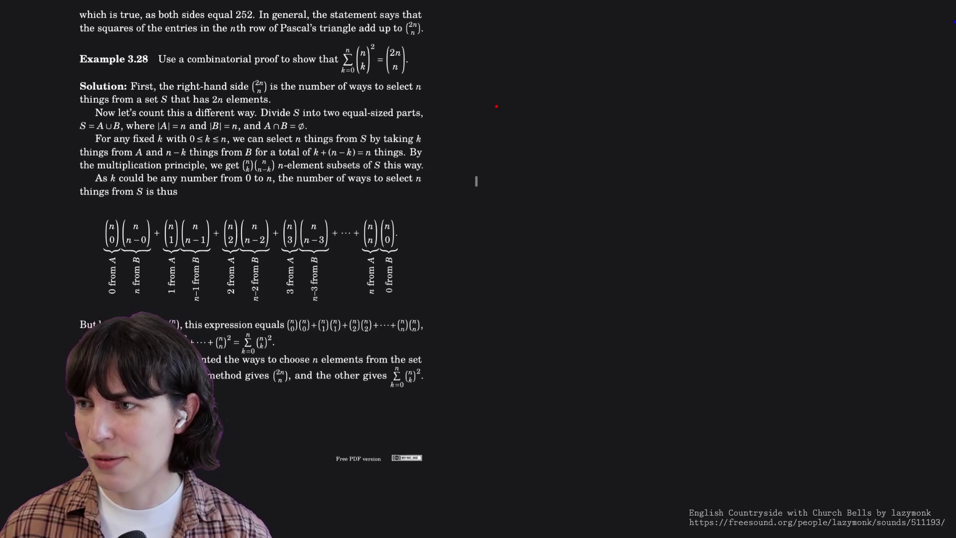
scroll(476, 181, down, 1)
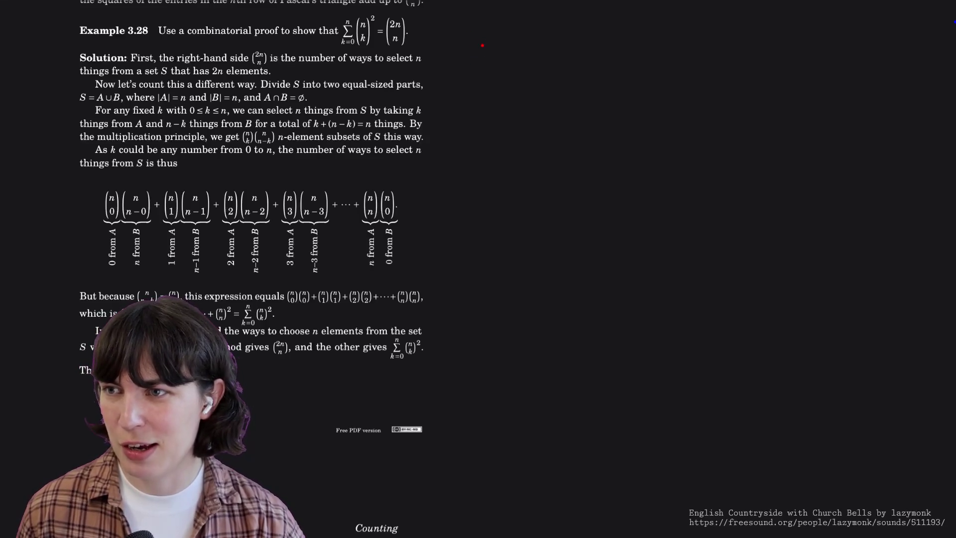
Draw an opening parenthesis in the margin beside Example 3.28.
drag(477, 37, 477, 67)
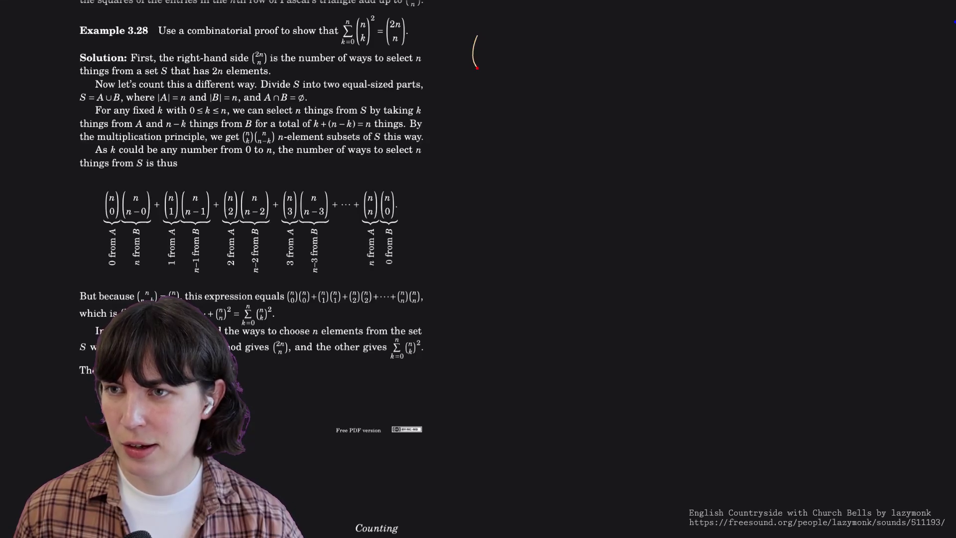
Write n=2 and complete the binomial (4 2) = 6 in the margin.
mouse_move(455, 25)
mouse_down()
mouse_move(484, 21)
mouse_move(490, 64)
mouse_move(520, 49)
mouse_up()
drag(510, 54, 529, 54)
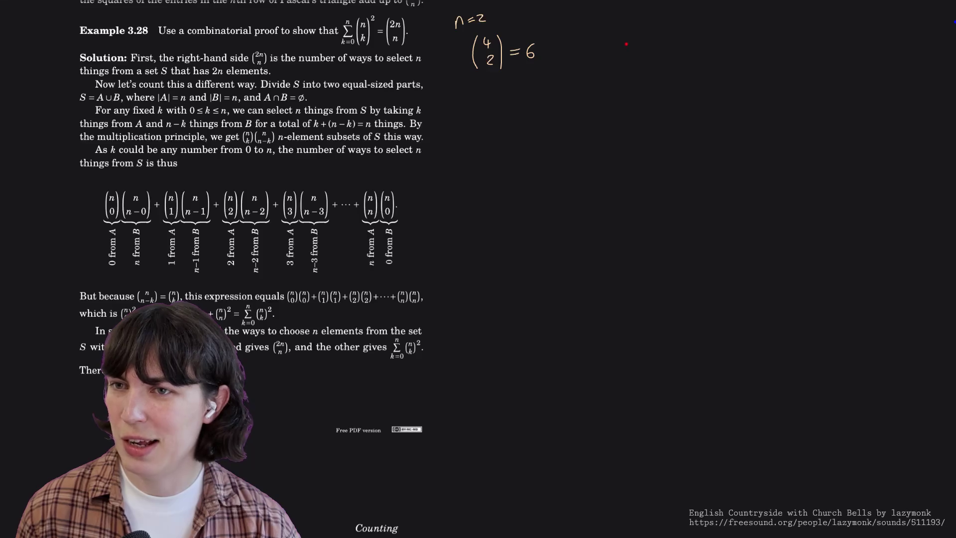
Write abcd and list its two-letter pairs down to bd and cd.
drag(618, 40, 673, 45)
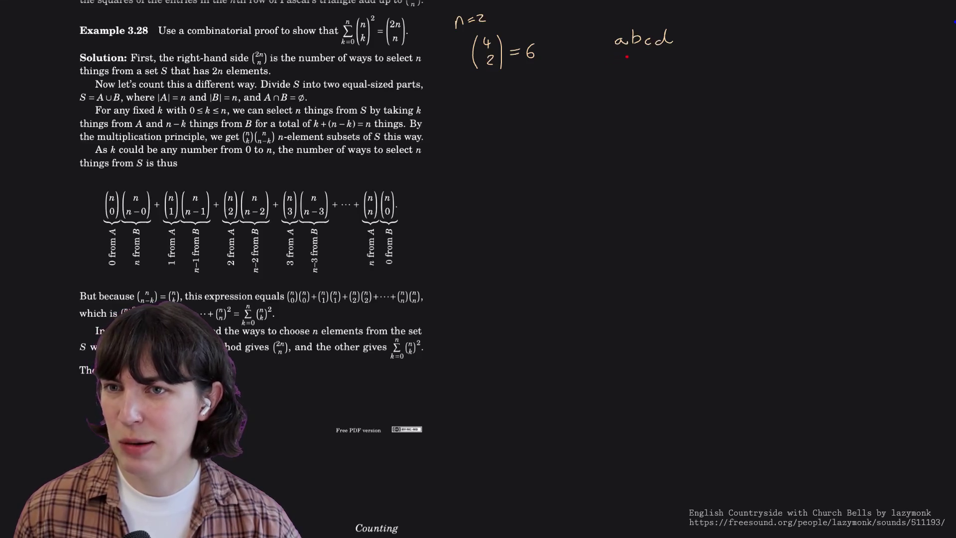
mouse_move(627, 66)
mouse_down()
mouse_move(635, 72)
mouse_move(626, 81)
mouse_move(637, 82)
mouse_move(629, 100)
mouse_move(643, 100)
mouse_move(628, 118)
mouse_move(637, 118)
mouse_up()
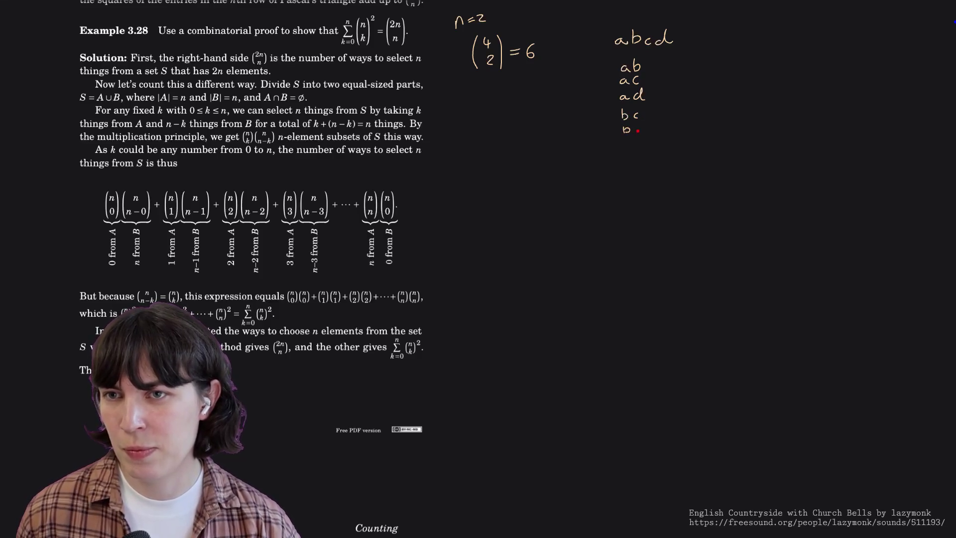
drag(640, 127, 642, 121)
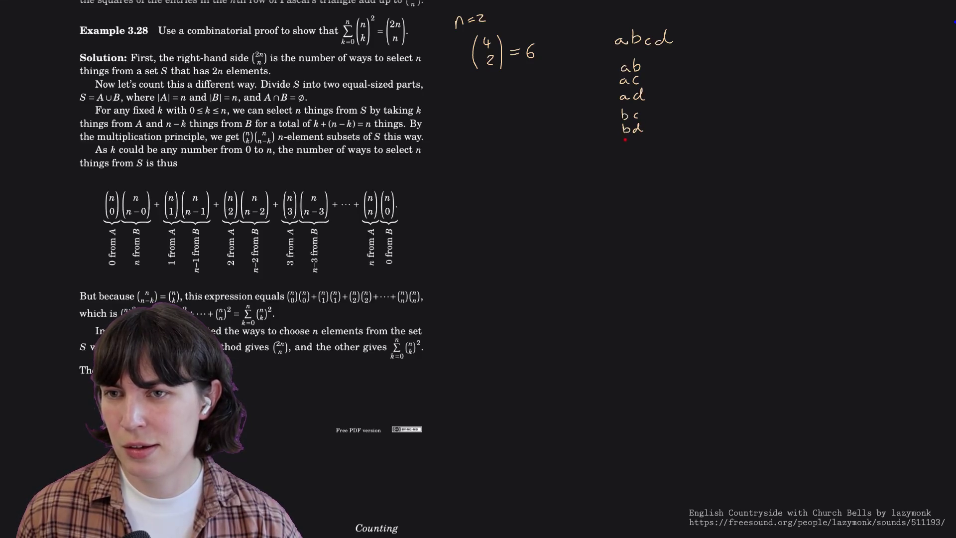
mouse_move(630, 140)
mouse_down()
mouse_move(644, 134)
mouse_move(647, 147)
mouse_up()
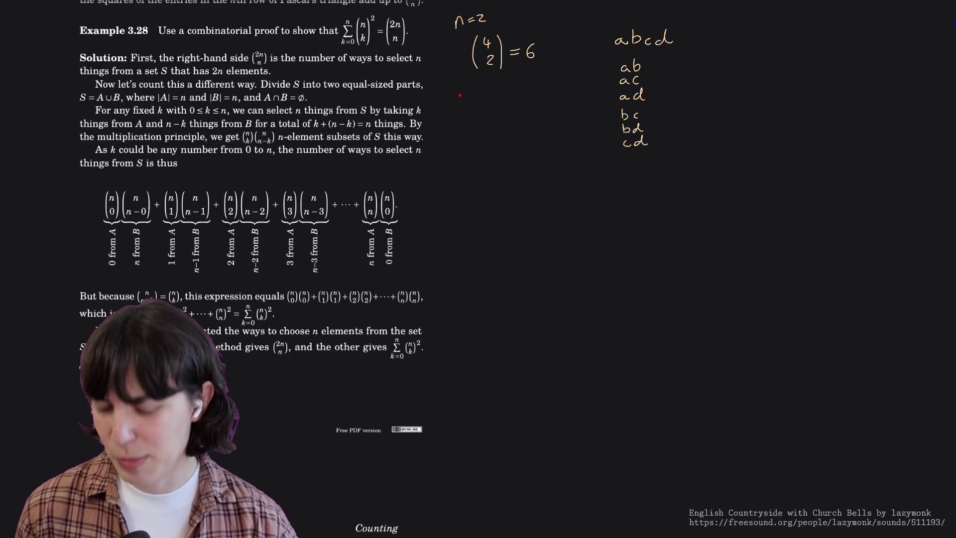
Start a summation sign below the binomial, undoing a stray first stroke.
drag(461, 94, 458, 111)
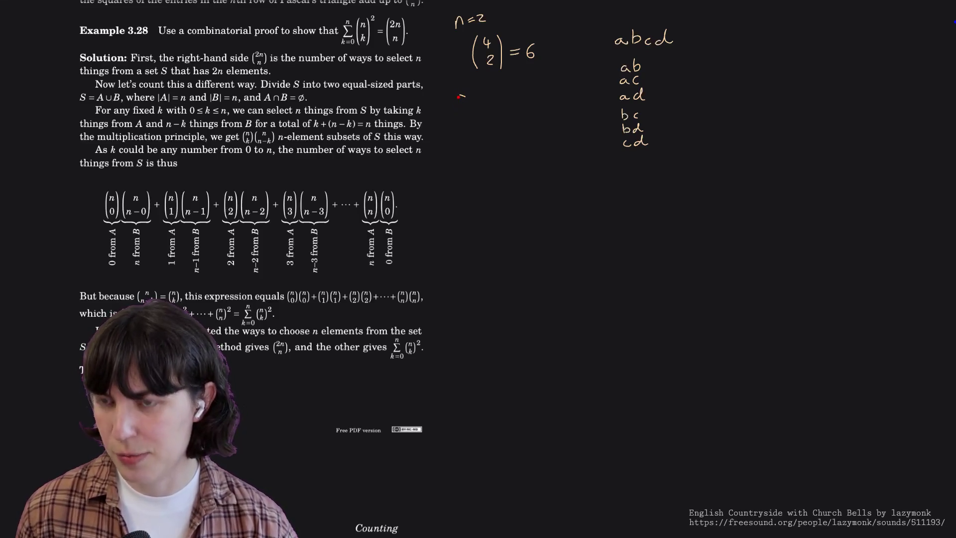
key(ctrl+z)
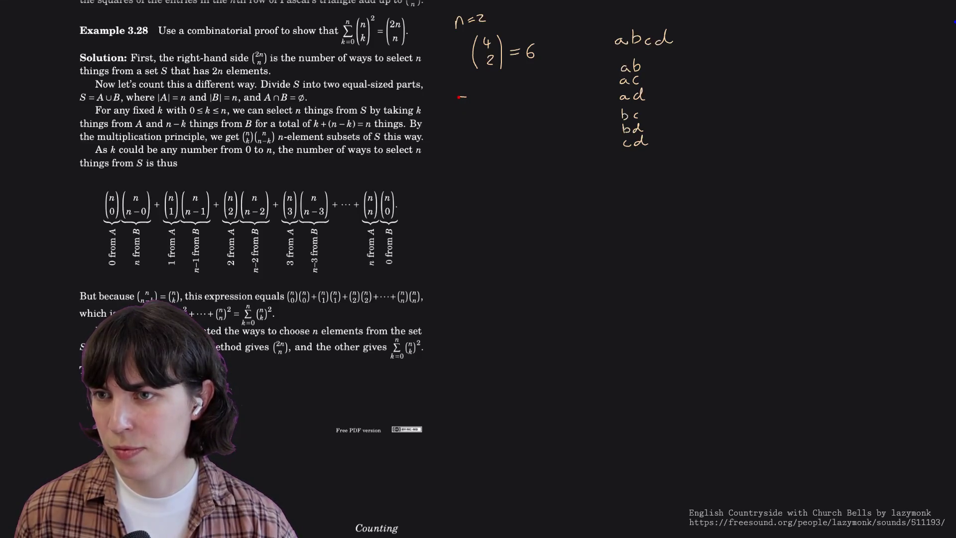
mouse_move(463, 105)
mouse_down()
mouse_move(468, 122)
mouse_move(477, 120)
mouse_move(465, 89)
mouse_up()
Finish the sigma with limits k=0 to n and the binomial n choose k.
drag(461, 125, 471, 131)
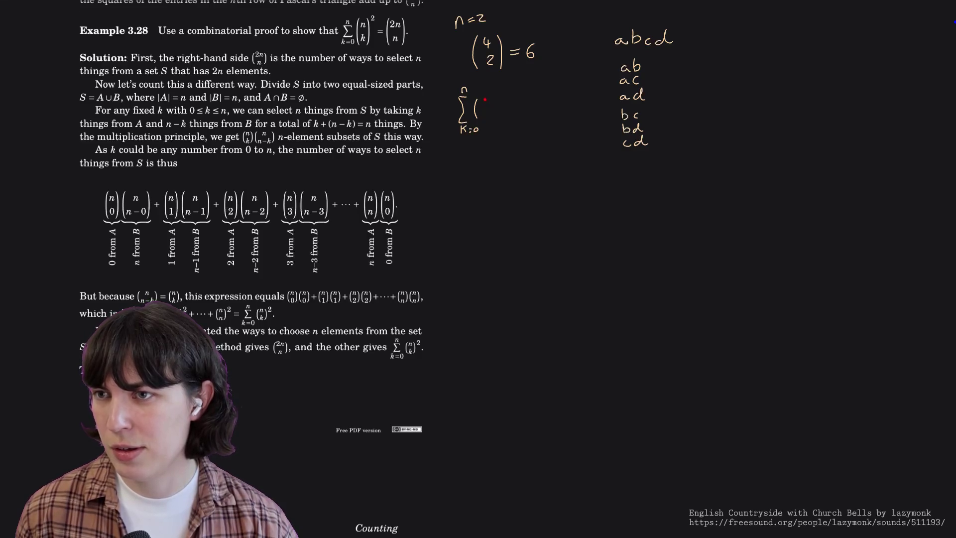
drag(483, 105, 490, 105)
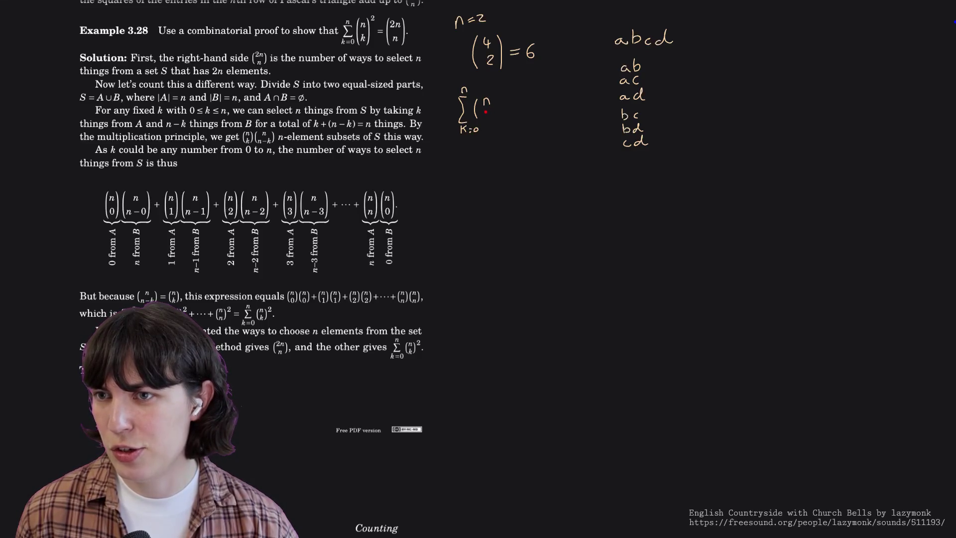
mouse_move(494, 99)
mouse_down()
mouse_move(495, 117)
mouse_move(506, 94)
mouse_up()
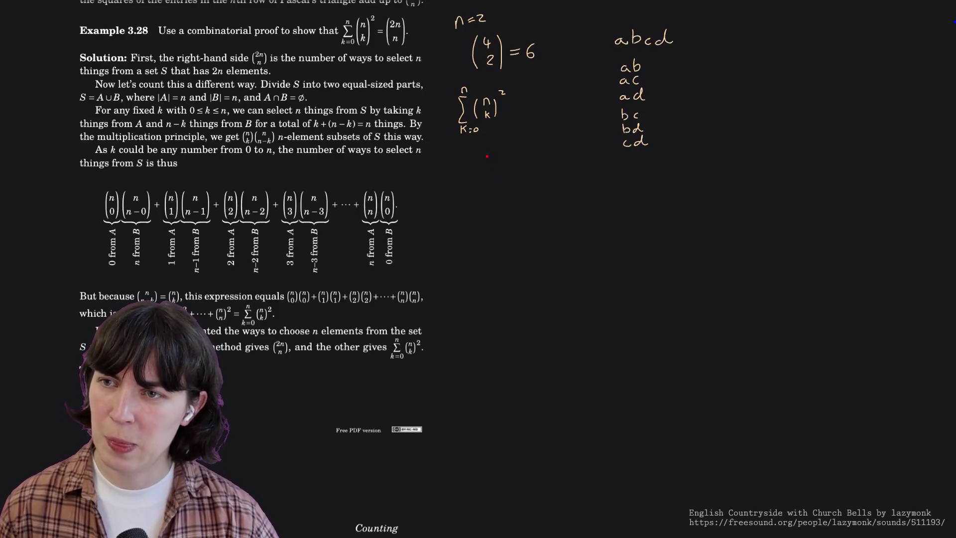
Write the expansion terms (2 0) + (2 1).
drag(489, 156, 486, 172)
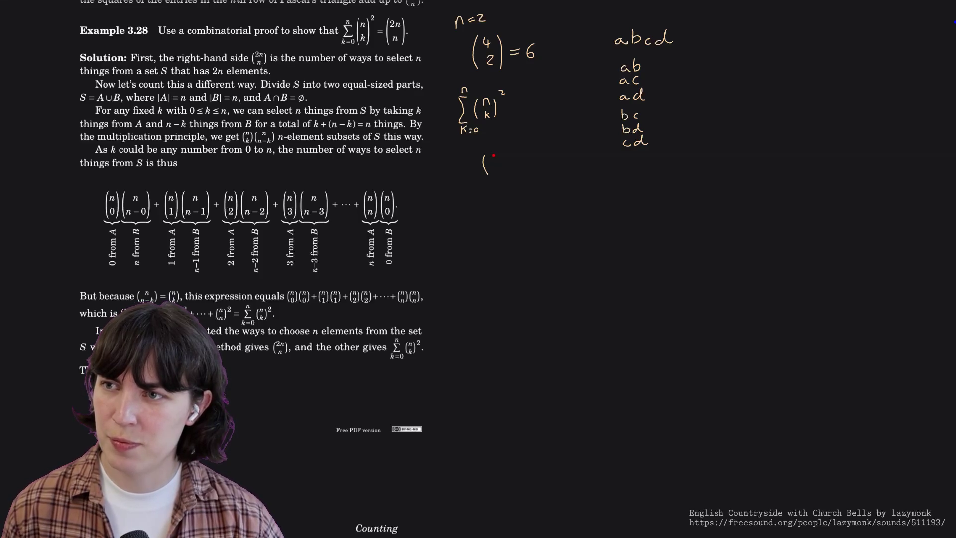
mouse_move(499, 170)
mouse_down()
mouse_move(527, 174)
mouse_move(540, 162)
mouse_up()
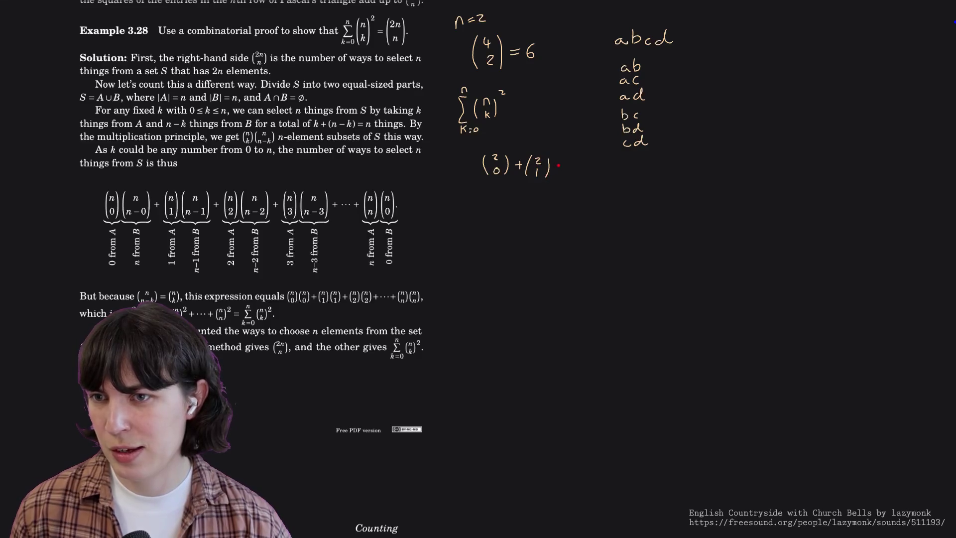
drag(556, 169, 591, 178)
Add arrows with values 1, 2, 1 under the three binomials.
drag(478, 195, 489, 184)
drag(484, 184, 475, 207)
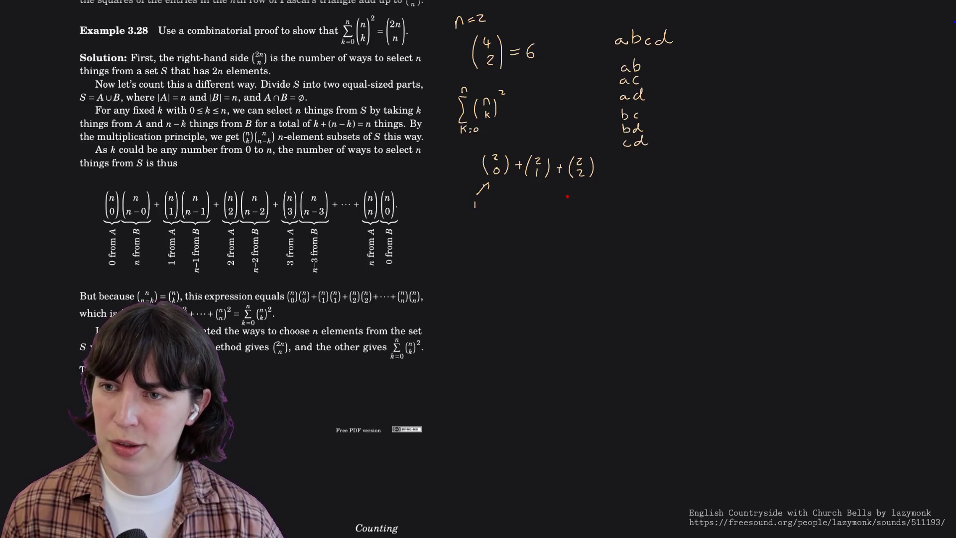
mouse_move(591, 199)
mouse_down()
mouse_move(584, 188)
mouse_move(598, 214)
mouse_up()
drag(534, 192, 543, 199)
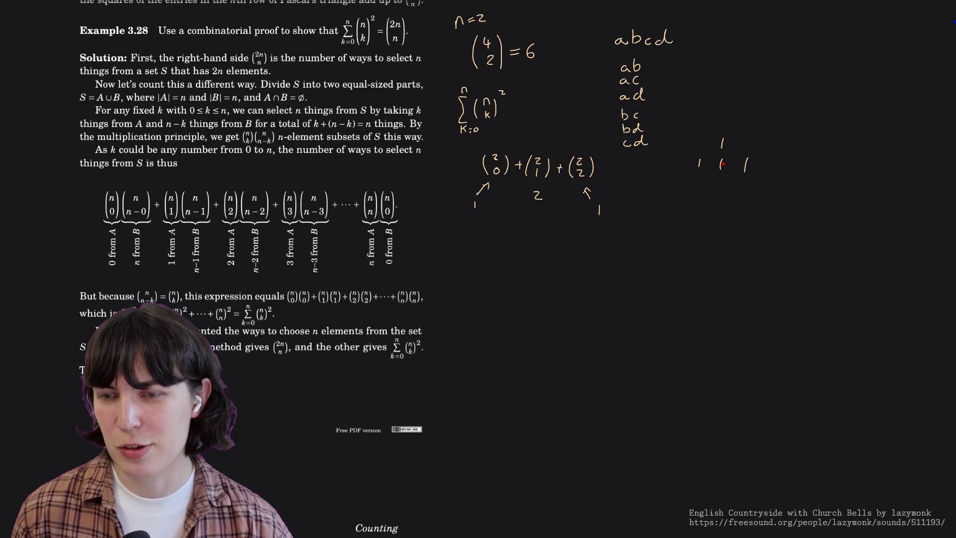
Sketch Pascal's triangle rows 1 2 1 and 1 3 3 1.
drag(718, 161, 728, 169)
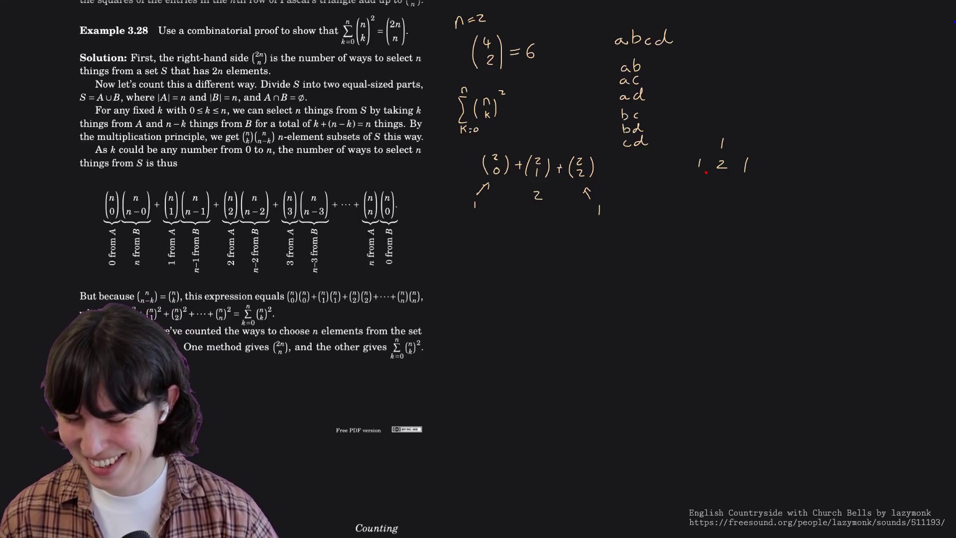
drag(682, 175, 681, 187)
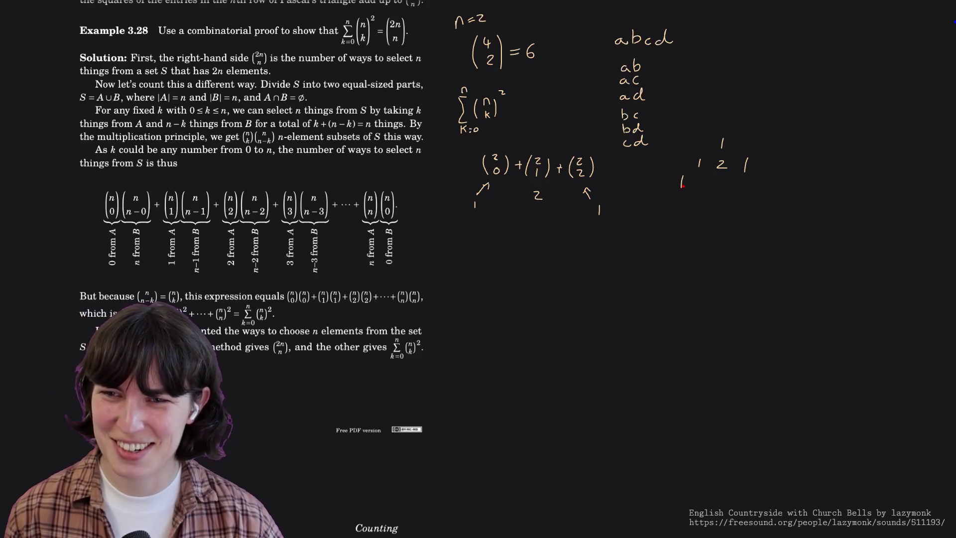
mouse_move(704, 178)
mouse_down()
mouse_move(706, 190)
mouse_move(756, 194)
mouse_up()
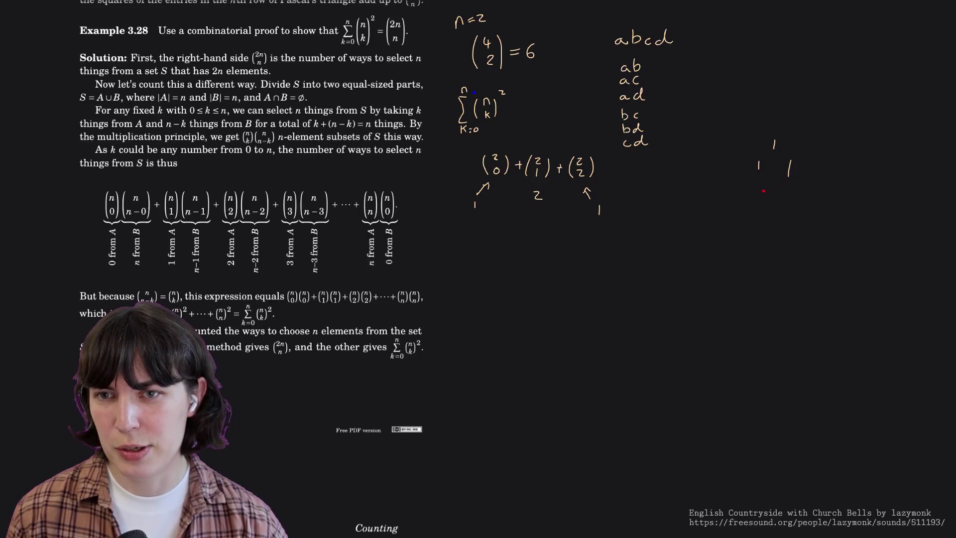
drag(770, 188, 783, 196)
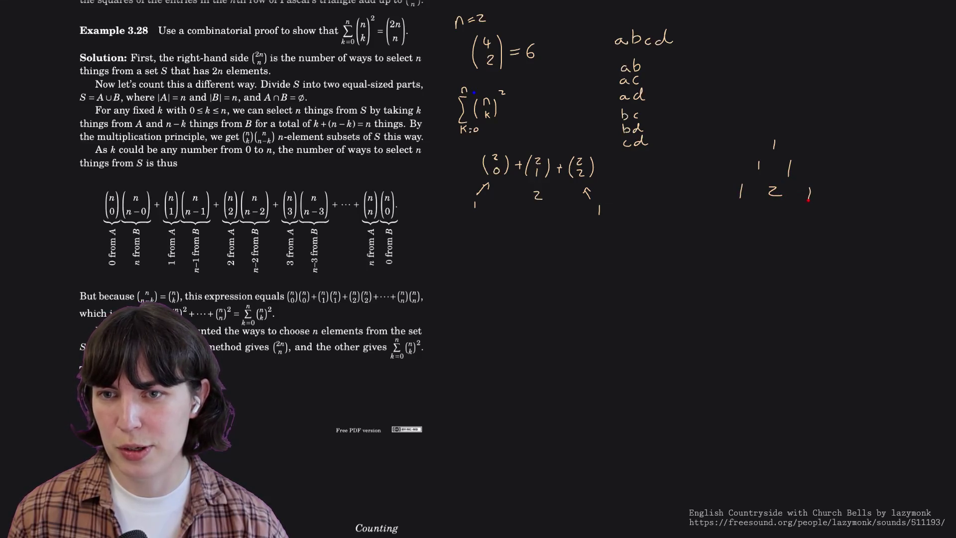
mouse_move(723, 209)
mouse_down()
mouse_move(721, 221)
mouse_move(827, 221)
mouse_up()
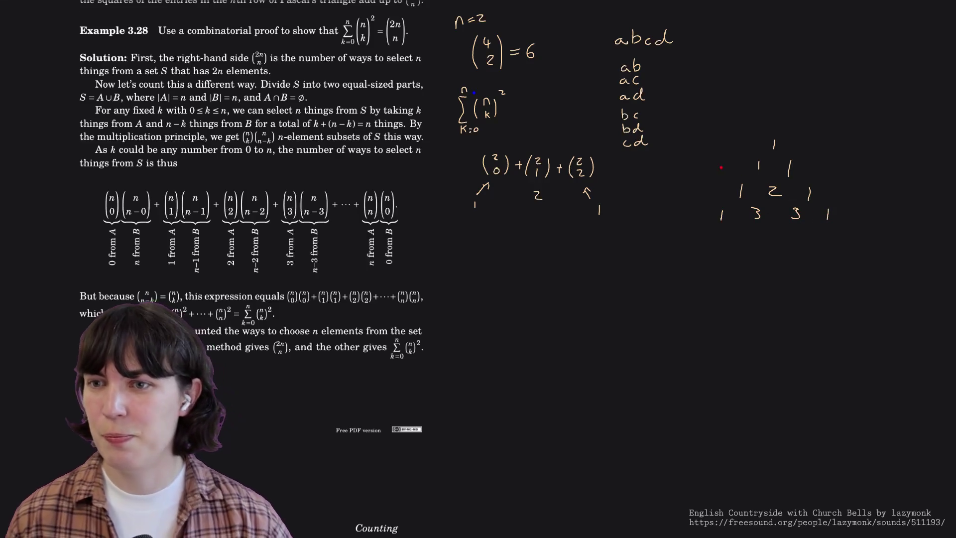
Label the top row as row 0, point an arrow at the 1 2 1 row, and write 4 below the expansion.
drag(723, 139, 711, 191)
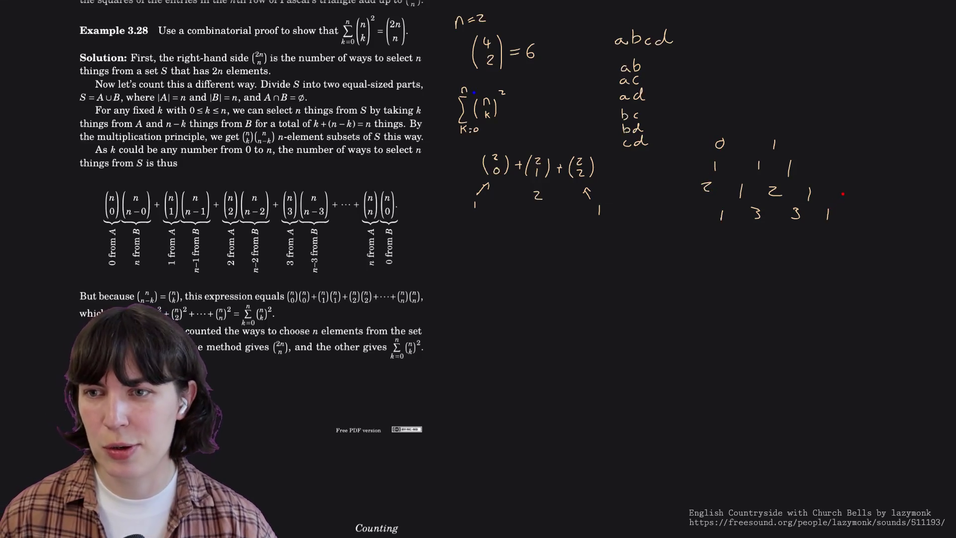
mouse_move(843, 181)
mouse_down()
mouse_move(828, 196)
mouse_move(837, 196)
mouse_up()
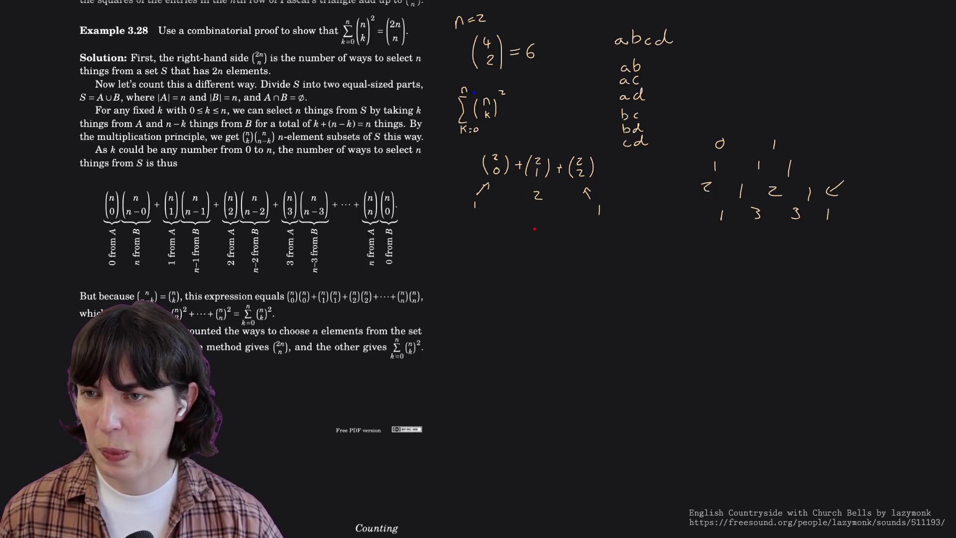
drag(594, 238, 602, 255)
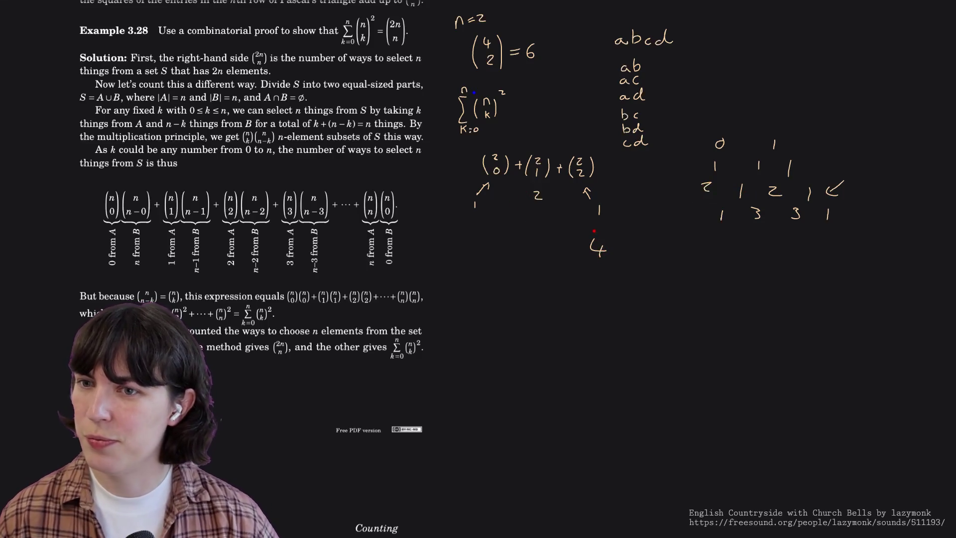
Square the three binomials, erase the stray 4, and write 1, 4, 1 = 6 beneath.
drag(553, 150, 603, 151)
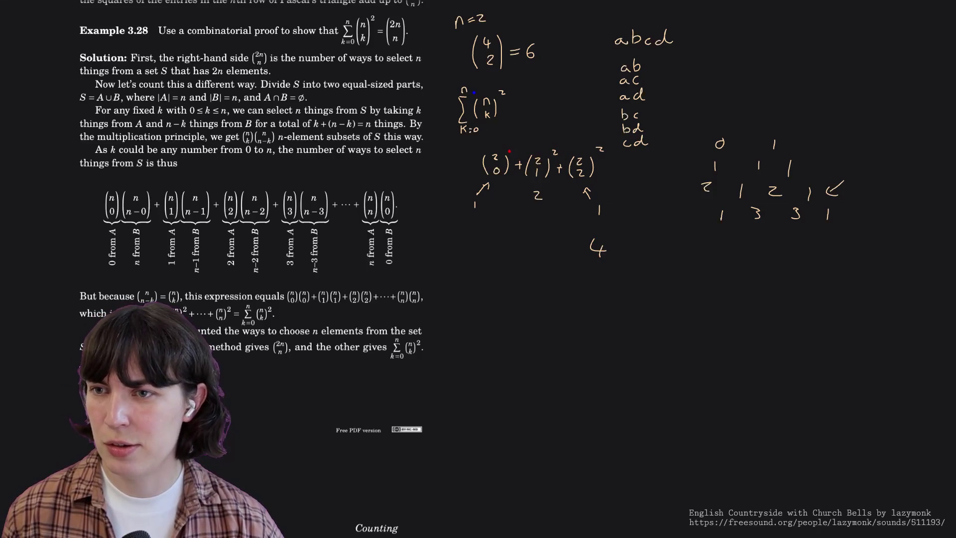
mouse_move(602, 241)
mouse_down()
mouse_move(596, 247)
mouse_move(602, 241)
mouse_up()
drag(475, 226, 474, 235)
drag(537, 226, 543, 239)
mouse_move(602, 226)
mouse_down()
mouse_move(601, 236)
mouse_move(656, 235)
mouse_up()
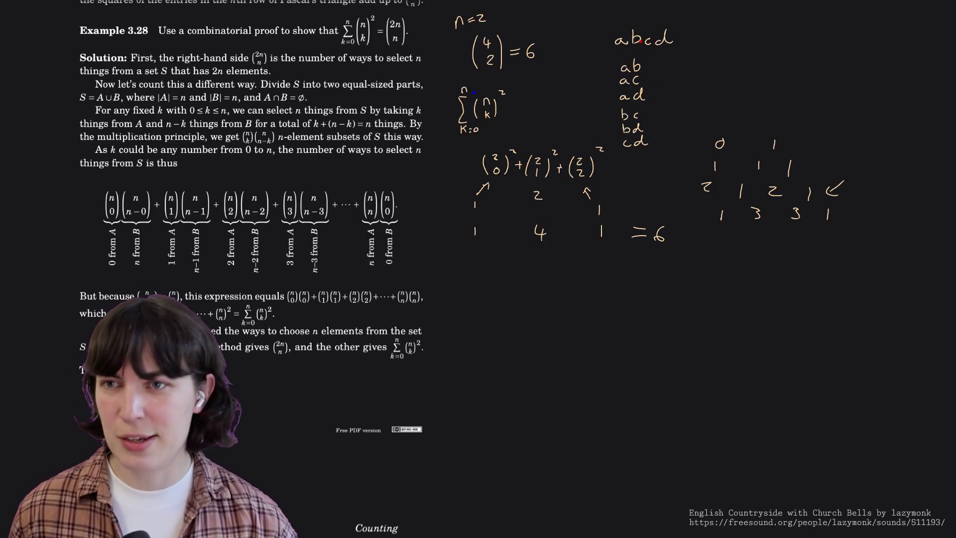
Label abcd as set S and enclose it in braces, undoing a stray dash.
drag(586, 32, 584, 48)
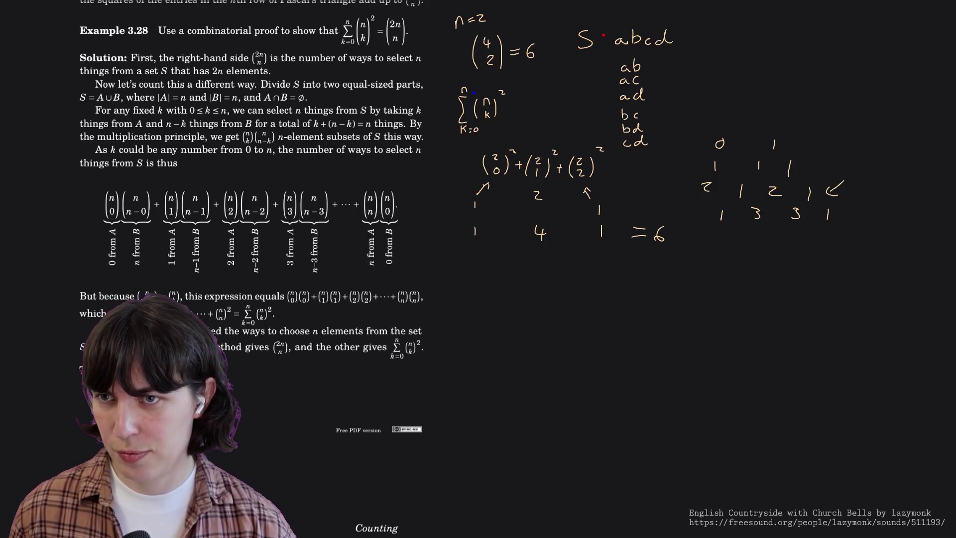
key(ctrl+z)
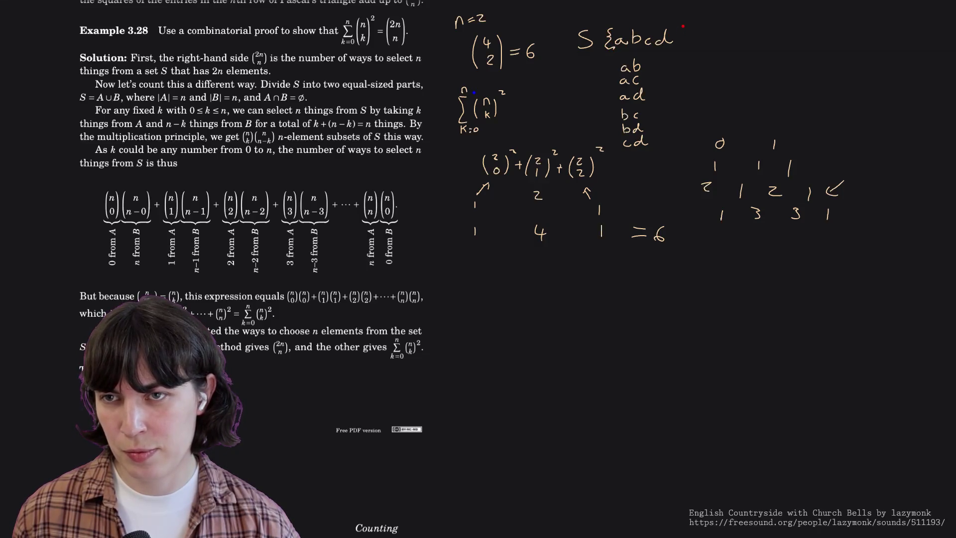
drag(683, 30, 682, 47)
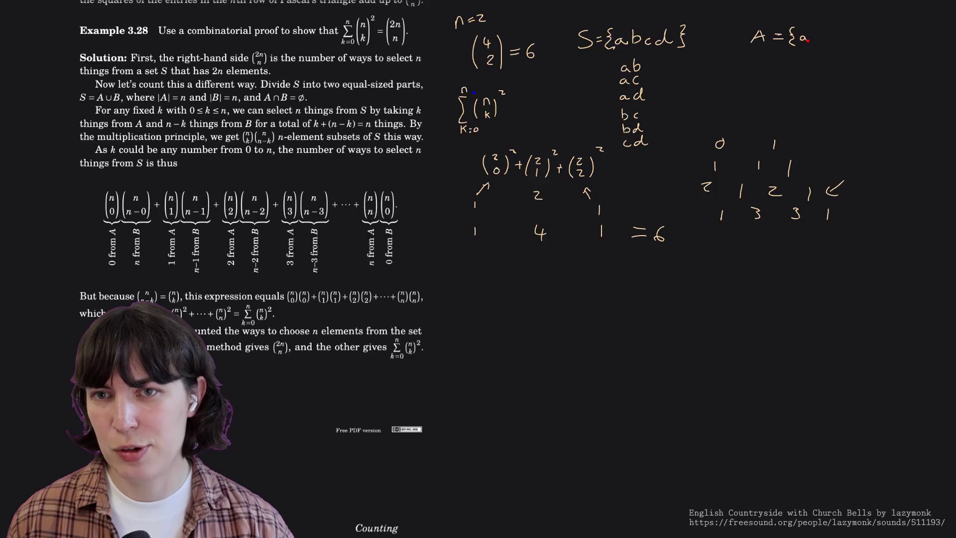
Write sets A = {a b} and B = {c d}, redrawing B's brace, and jot a trial 0.
drag(824, 30, 822, 41)
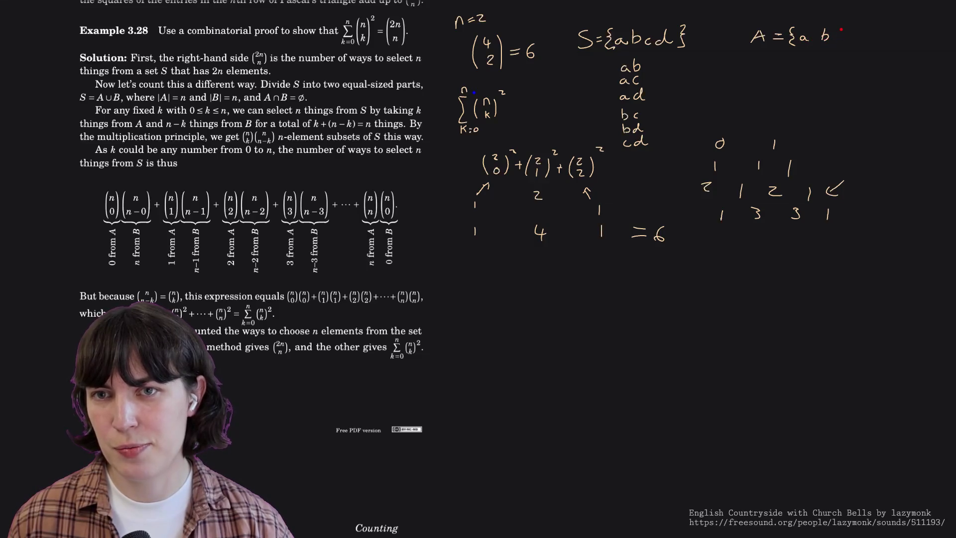
drag(838, 35, 840, 45)
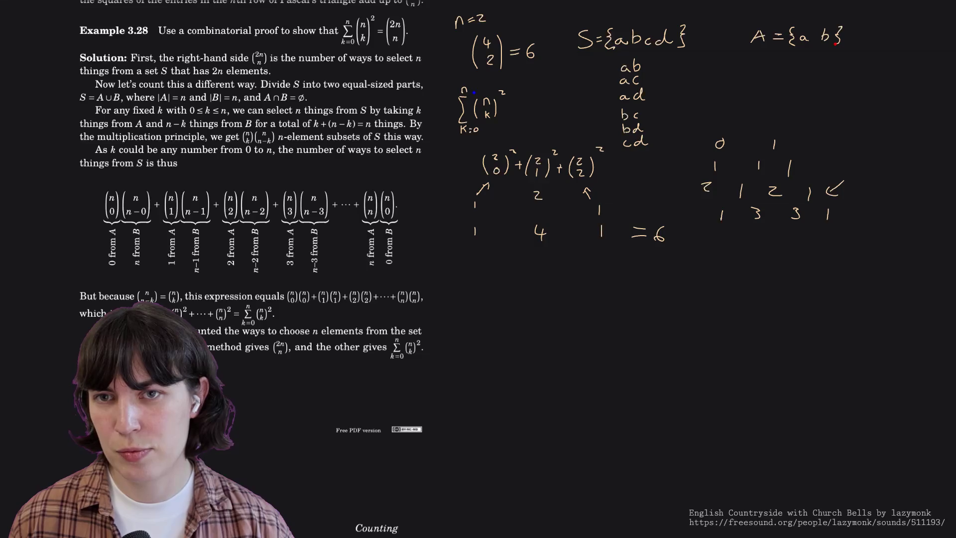
drag(755, 66, 780, 58)
drag(771, 65, 787, 67)
key(ctrl+z)
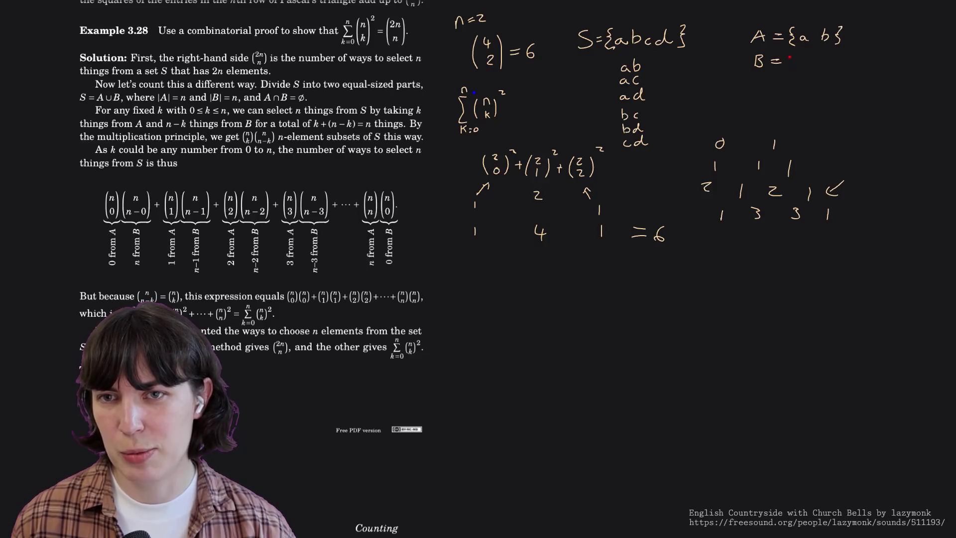
drag(789, 58, 793, 63)
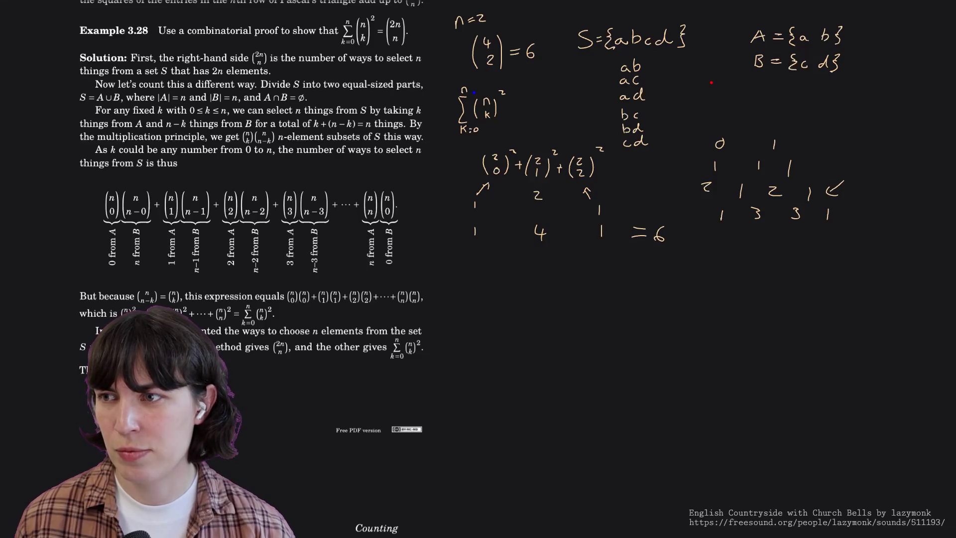
drag(712, 83, 710, 82)
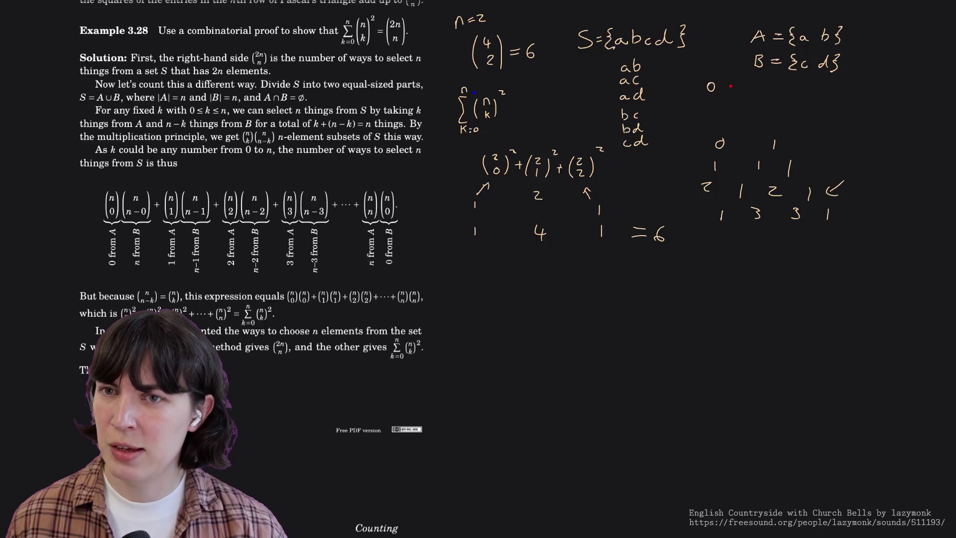
drag(730, 93, 740, 104)
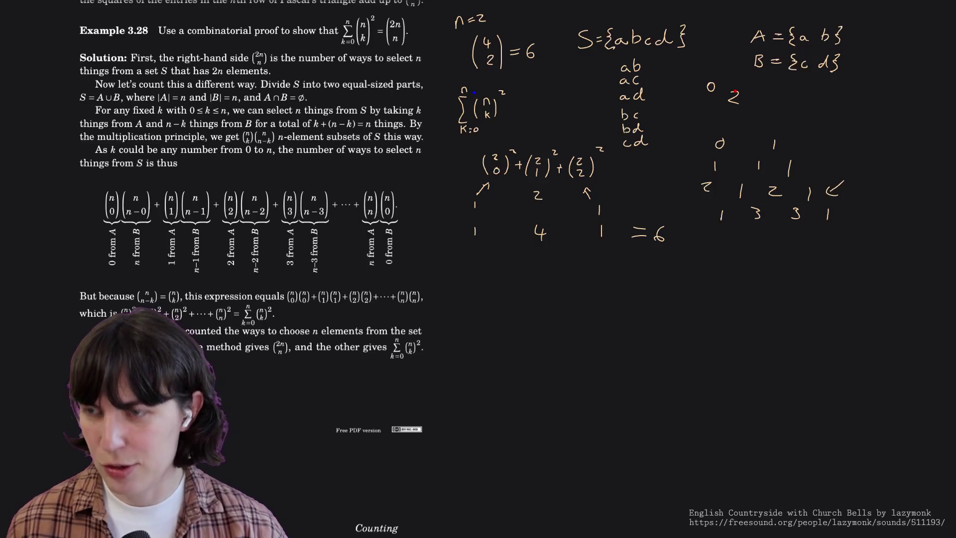
drag(735, 95, 710, 86)
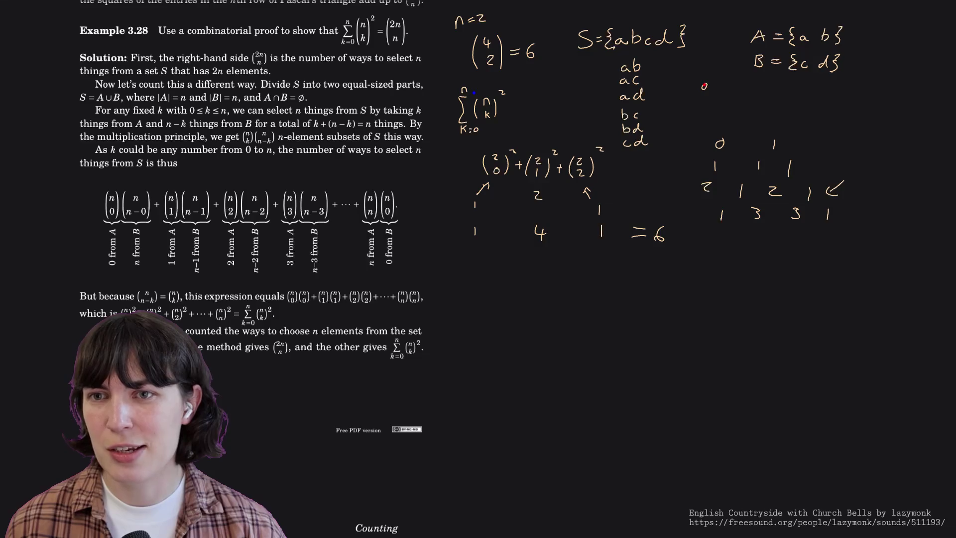
drag(872, 30, 876, 68)
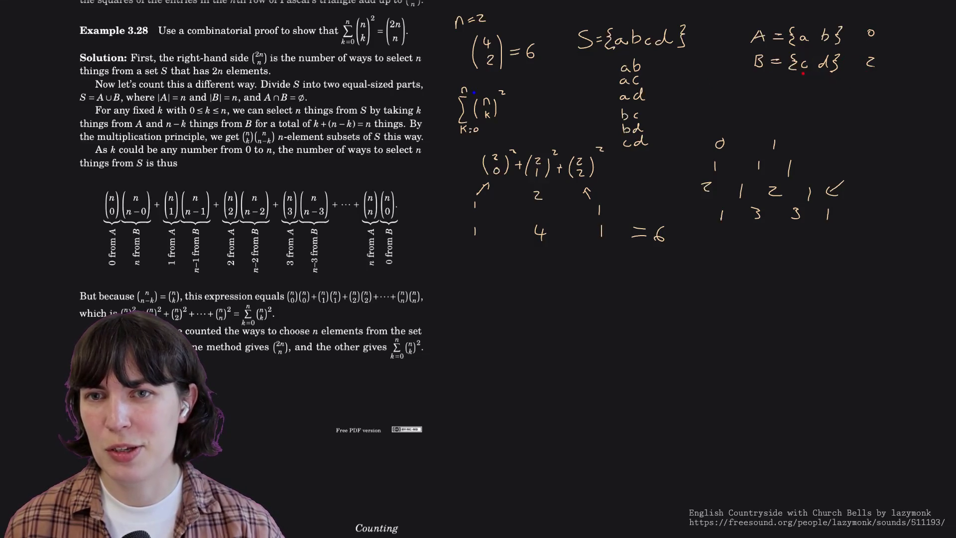
key(ctrl+z)
key(ctrl+z)
drag(872, 28, 870, 67)
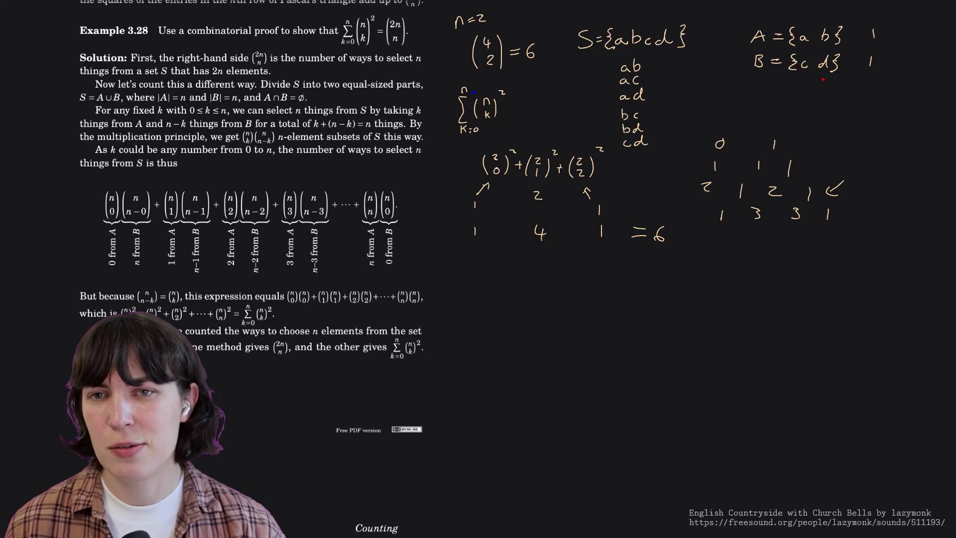
key(ctrl+z)
key(ctrl+z)
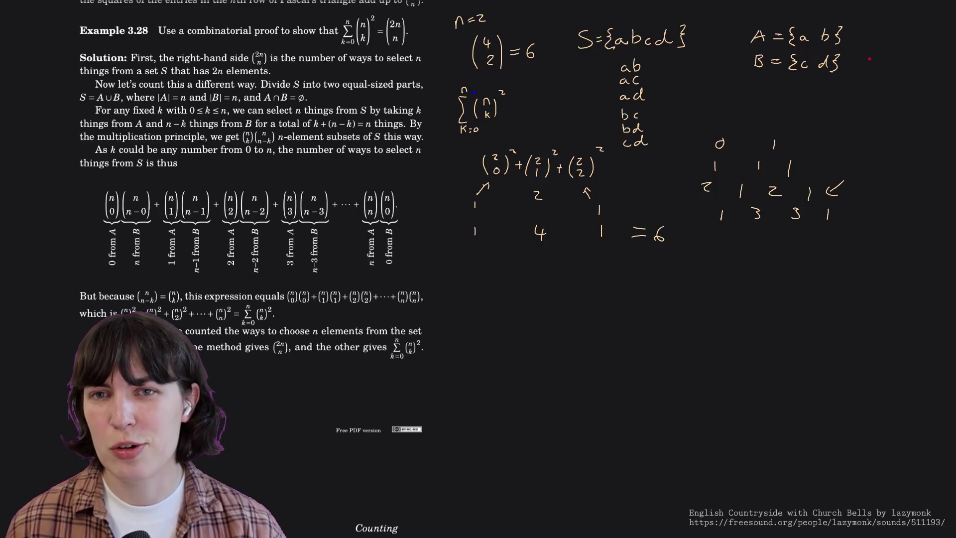
mouse_move(872, 31)
mouse_down()
mouse_move(880, 42)
mouse_move(869, 59)
mouse_up()
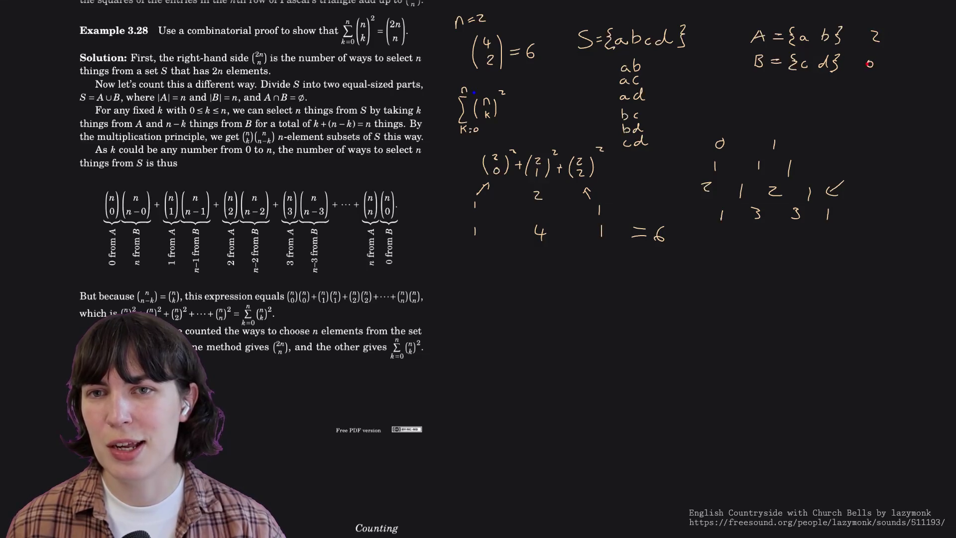
key(ctrl+z)
key(ctrl+z)
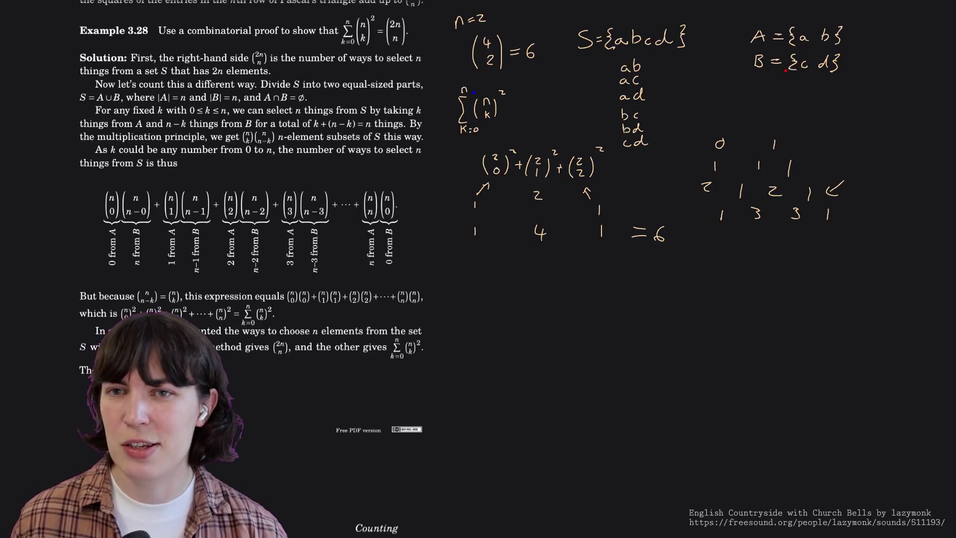
Write 1 beside sets A and B and (2 1)(2 1) = 2·2 below them.
drag(869, 27, 868, 68)
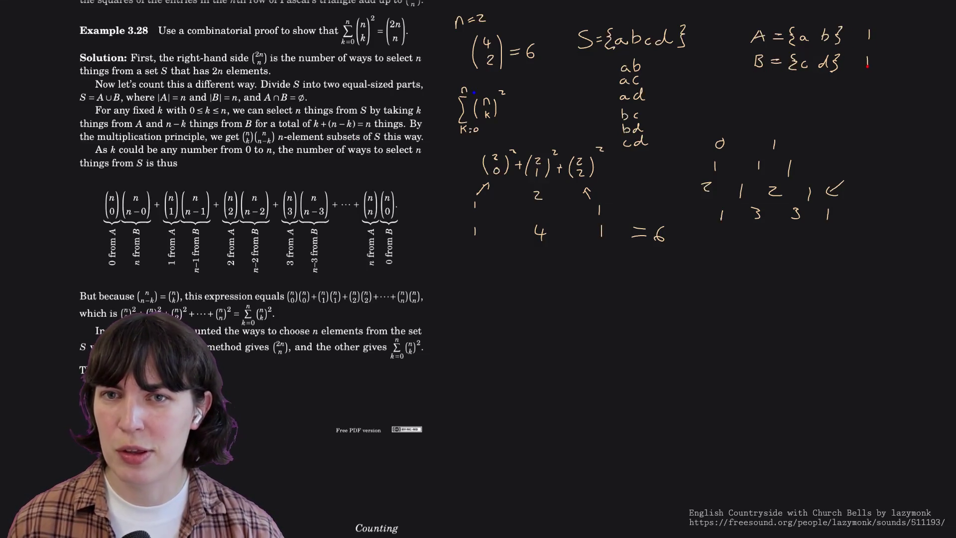
mouse_move(775, 95)
mouse_down()
mouse_move(773, 111)
mouse_move(852, 97)
mouse_up()
mouse_move(841, 103)
mouse_down()
mouse_move(915, 110)
mouse_move(909, 115)
mouse_up()
click(880, 104)
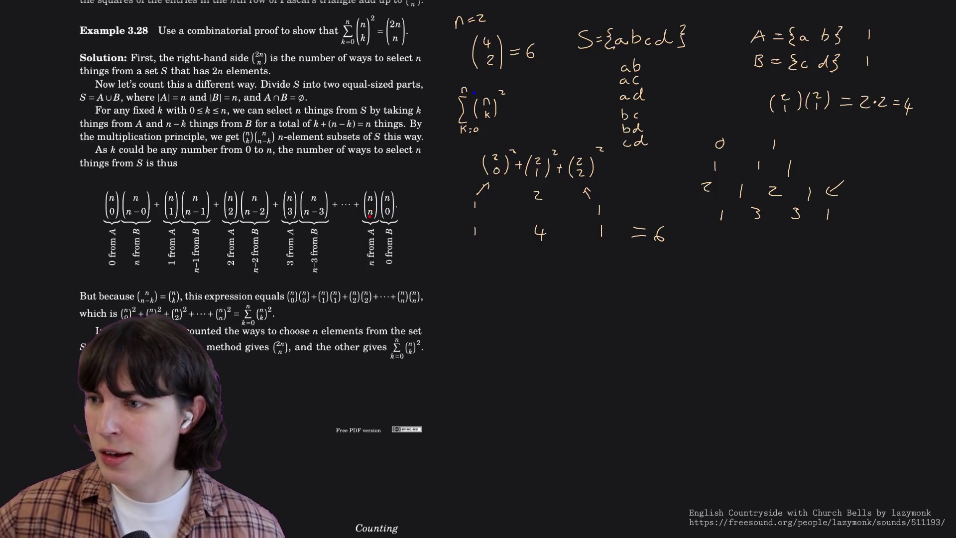
scroll(247, 402, down, 4)
scroll(247, 401, down, 1)
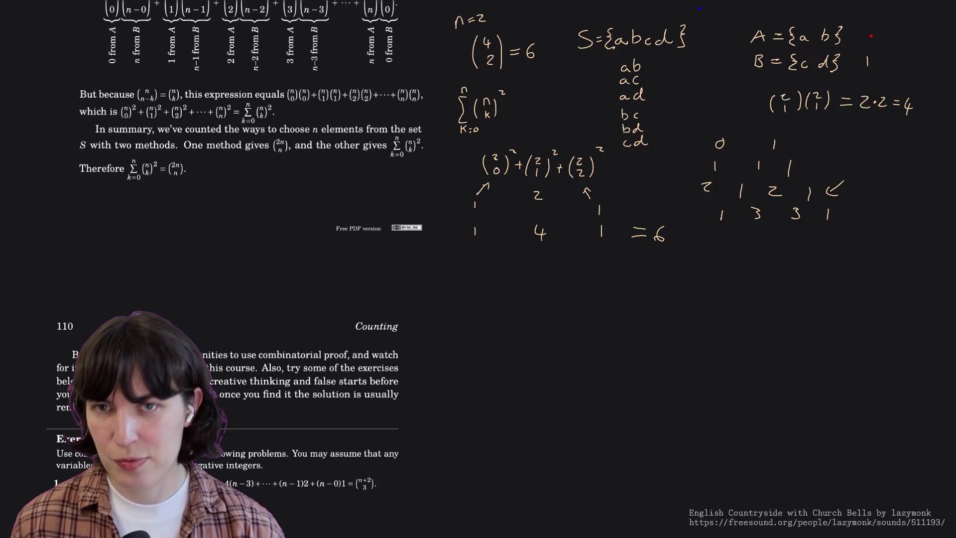
Change the counts to 0 and 2, make the binomials (2 0)(2 2), and erase the old 2·2 = 4.
drag(874, 33, 883, 67)
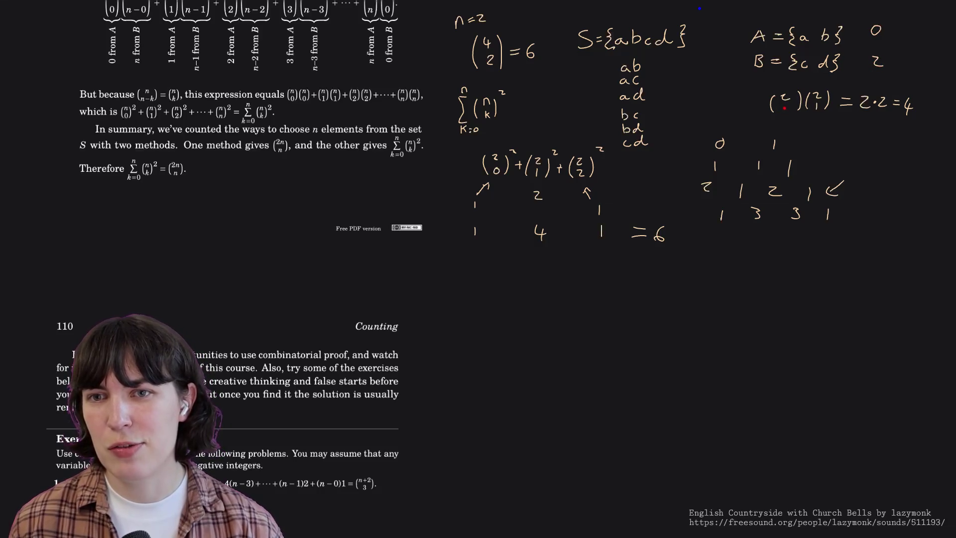
drag(815, 103, 825, 109)
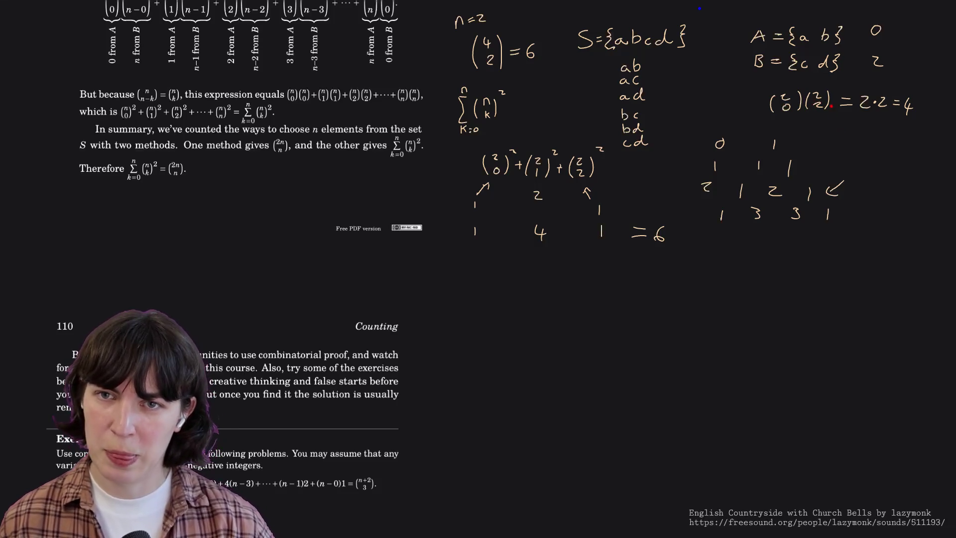
drag(859, 102, 902, 113)
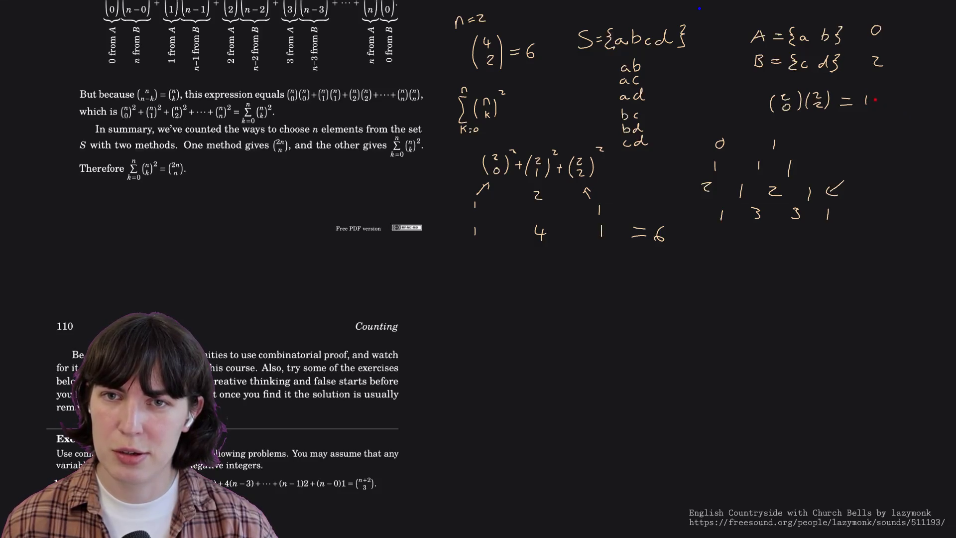
Write the new result = 1·1 = 1² = 1 after the binomial product.
drag(895, 98, 904, 99)
mouse_move(897, 103)
mouse_down()
mouse_move(921, 98)
mouse_move(923, 111)
mouse_up()
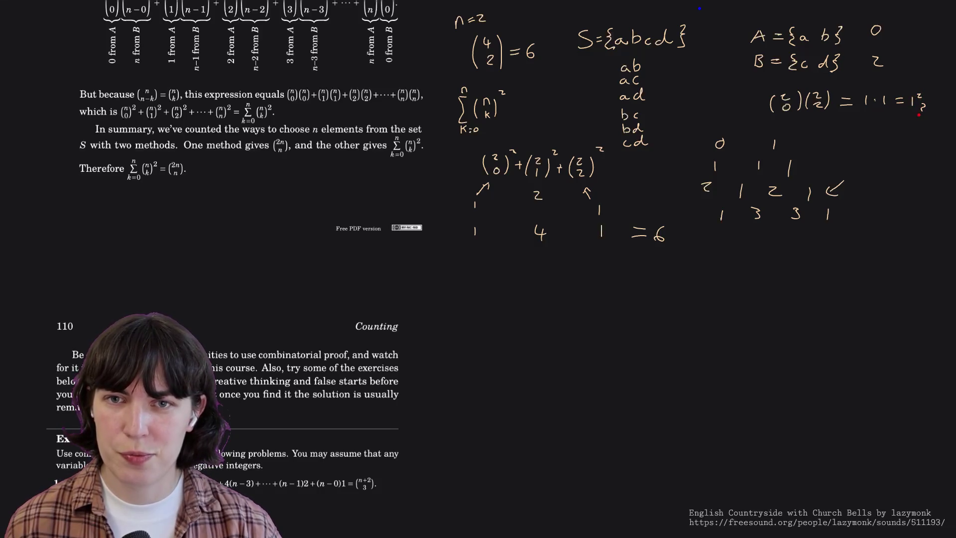
key(ctrl+z)
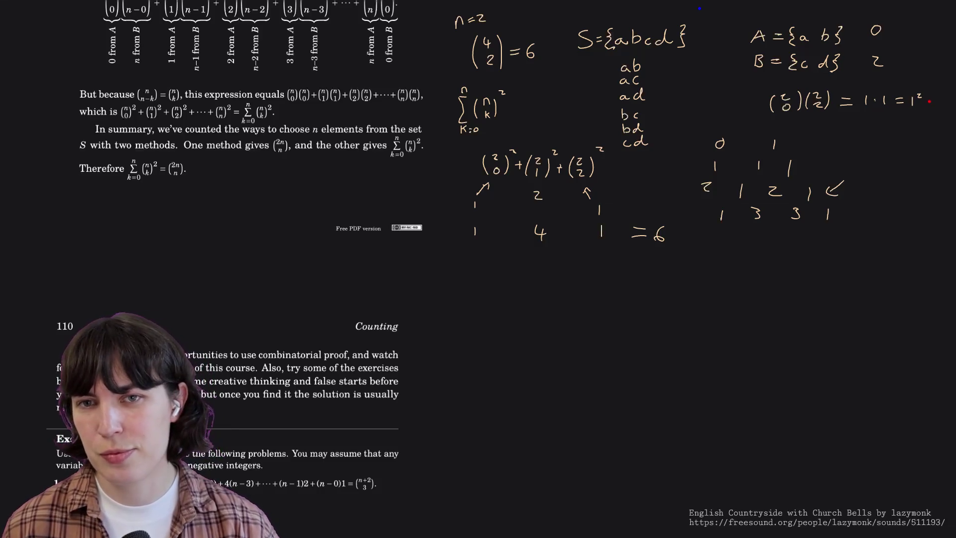
drag(927, 103, 941, 106)
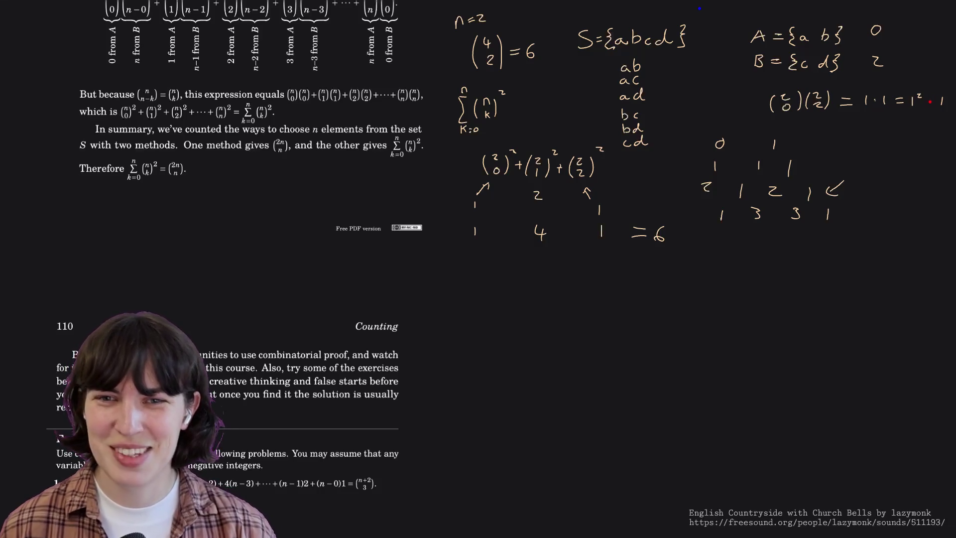
drag(927, 105, 938, 104)
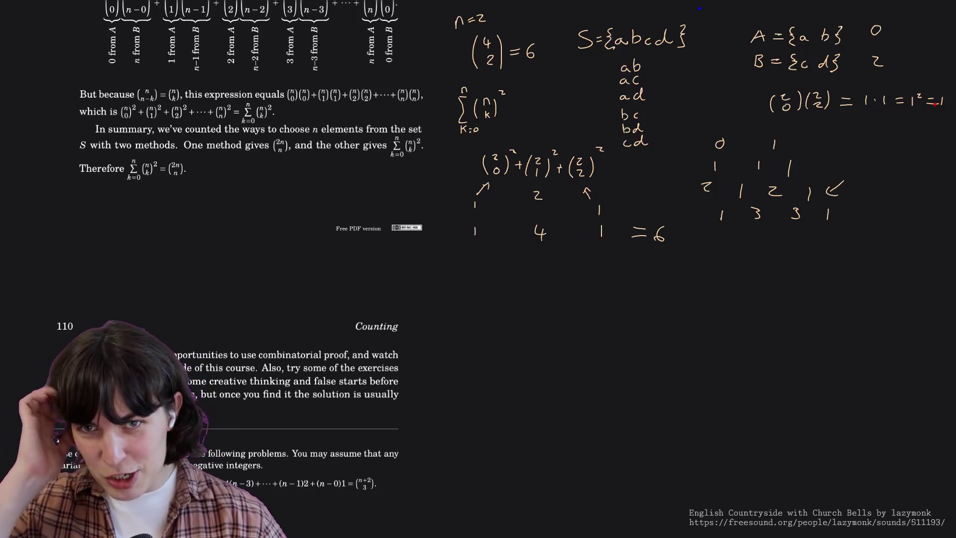
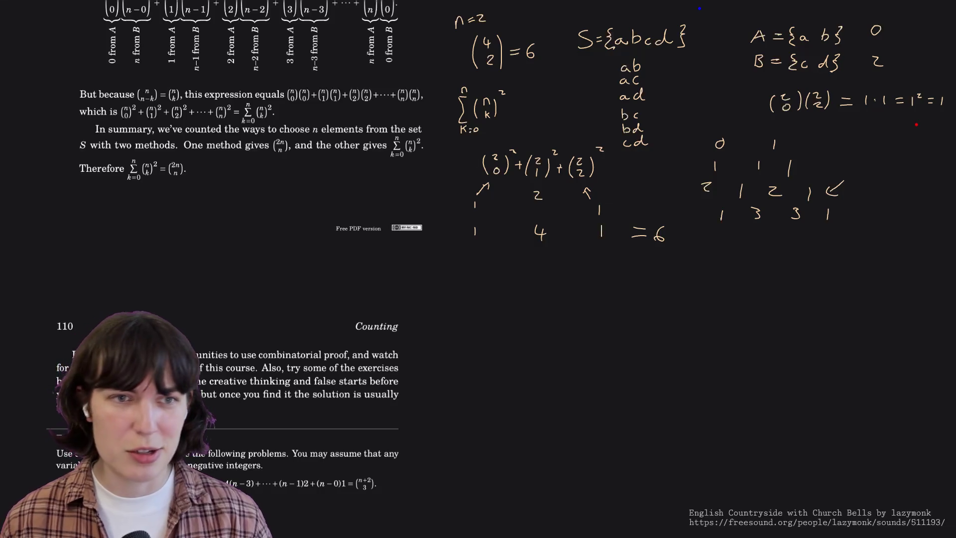
scroll(297, 147, up, 5)
scroll(296, 148, up, 2)
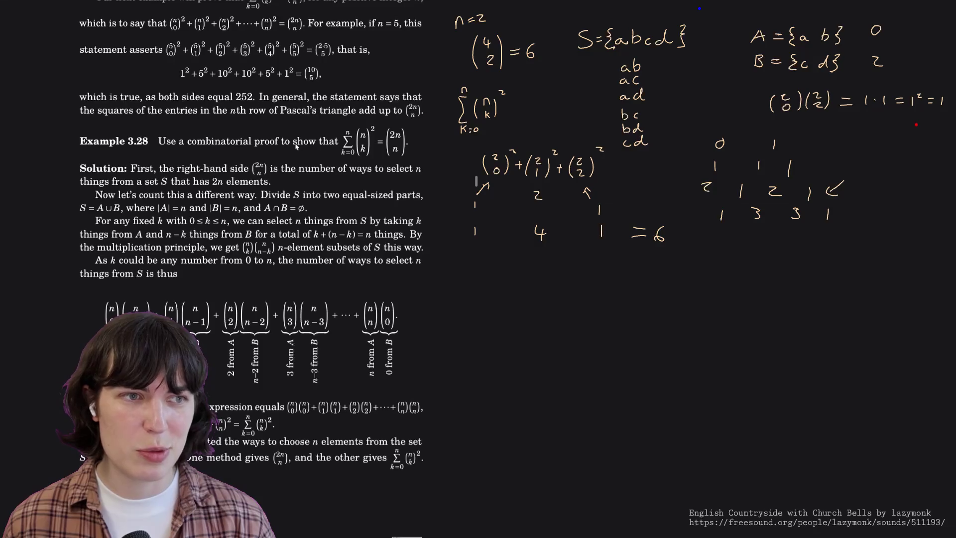
scroll(243, 164, up, 1)
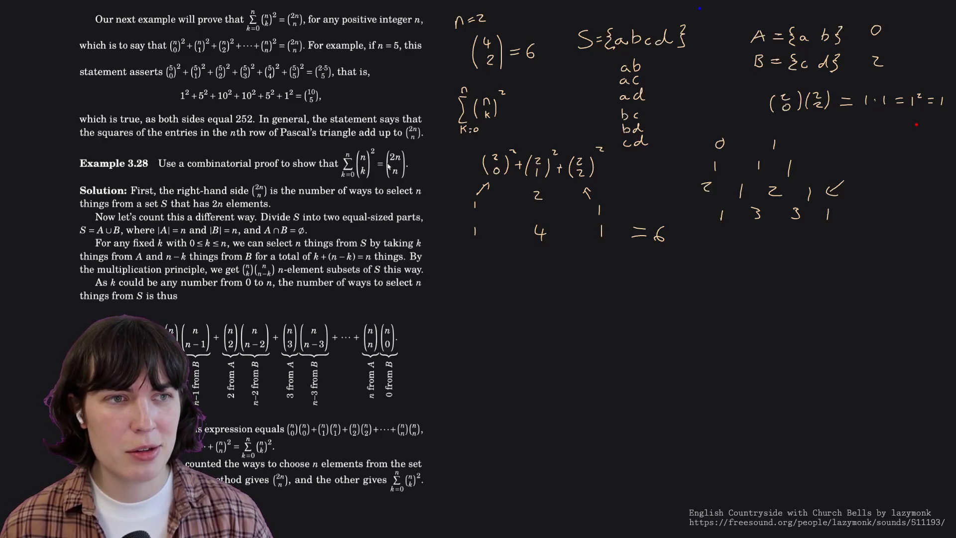
scroll(389, 169, down, 1)
scroll(388, 166, up, 5)
scroll(389, 166, up, 5)
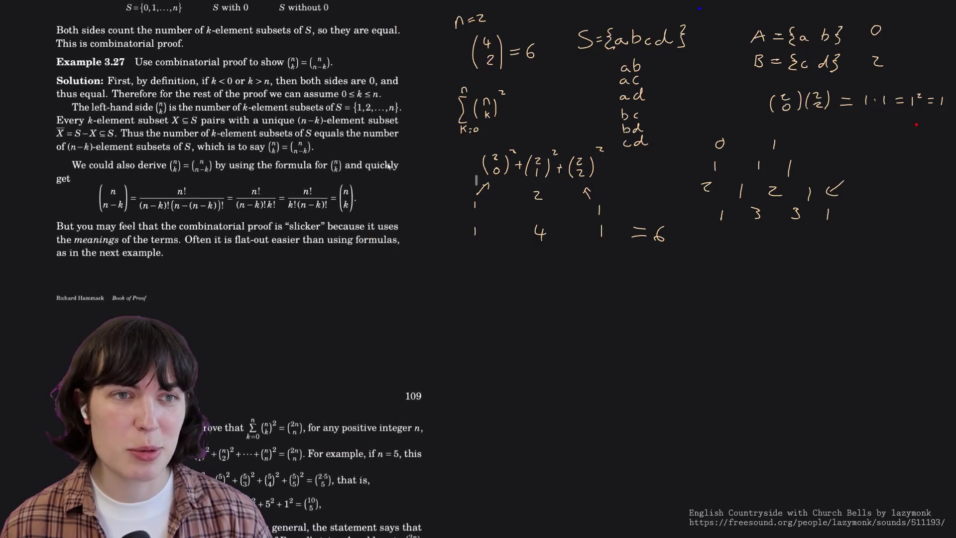
scroll(389, 167, up, 5)
scroll(388, 167, up, 3)
scroll(388, 166, up, 3)
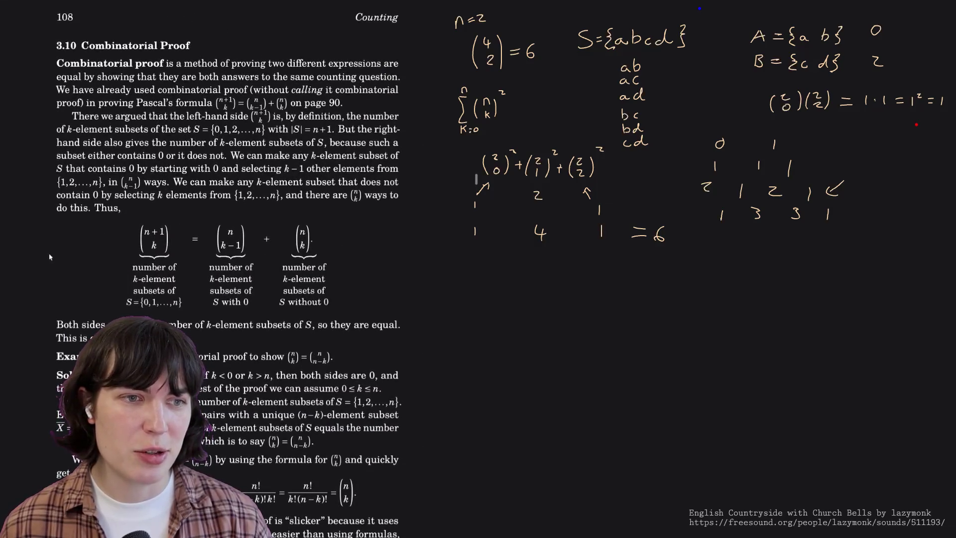
scroll(196, 234, down, 5)
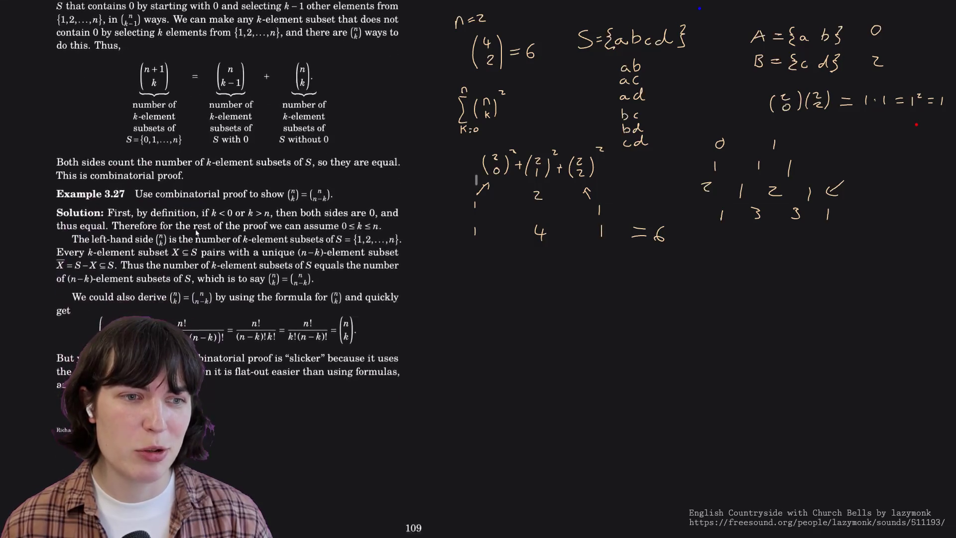
scroll(196, 233, down, 1)
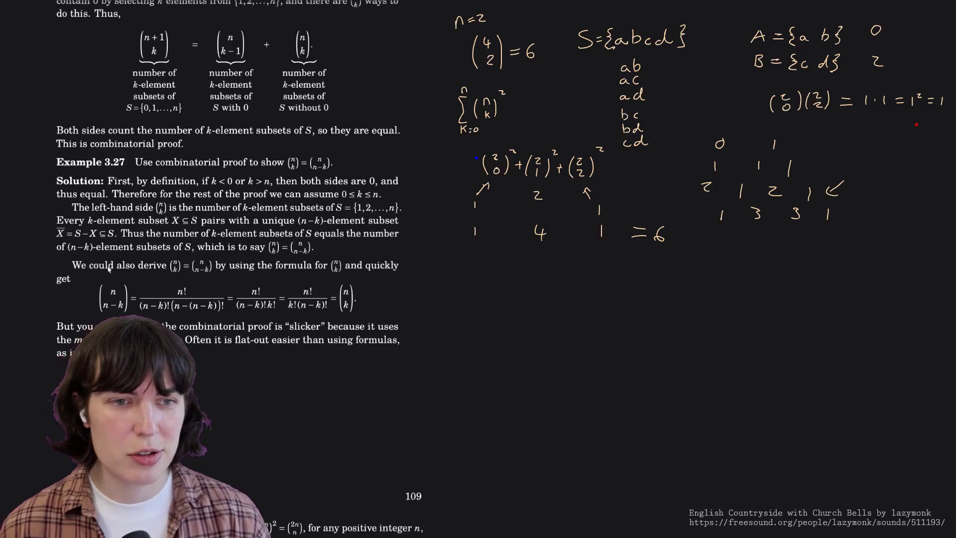
scroll(110, 270, down, 5)
scroll(110, 269, down, 6)
scroll(109, 268, down, 3)
scroll(110, 267, down, 5)
scroll(110, 268, down, 3)
scroll(110, 267, down, 4)
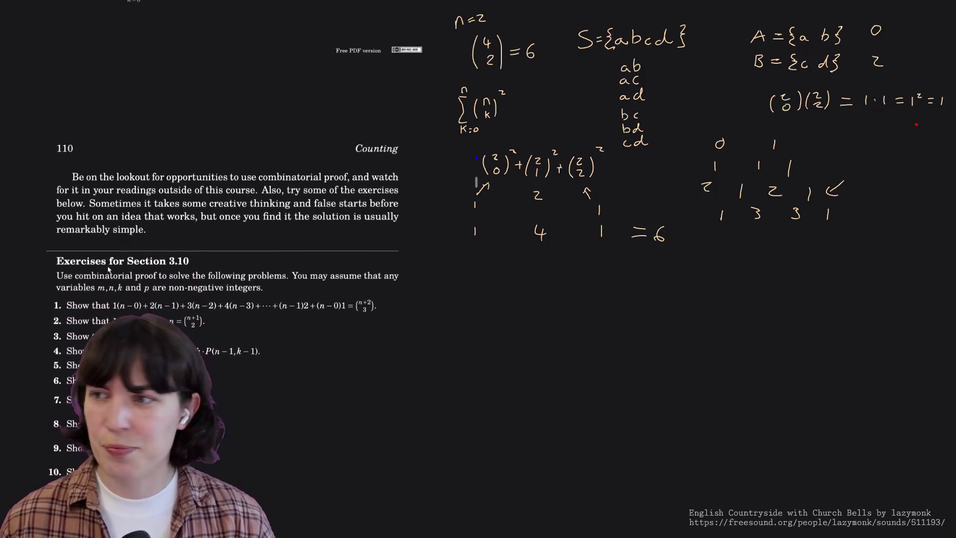
scroll(109, 269, down, 1)
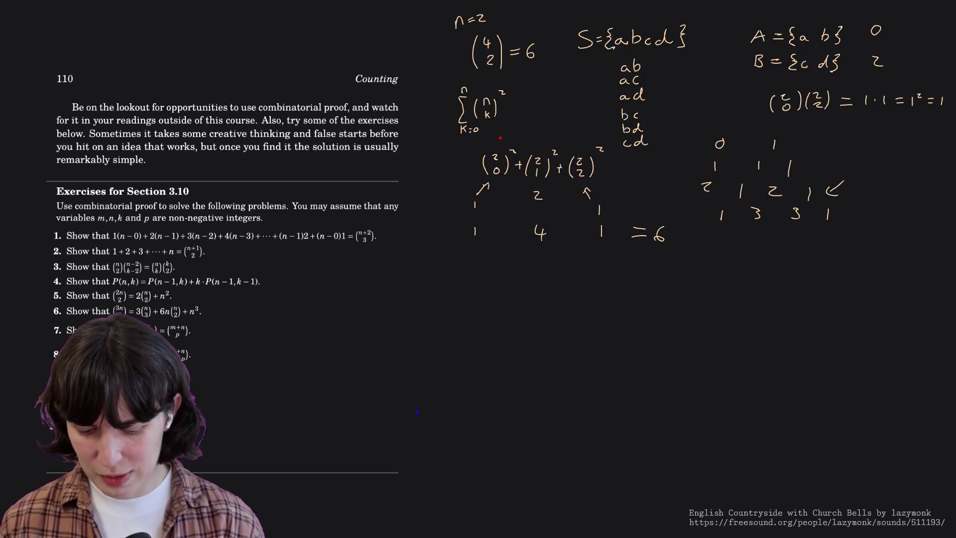
text(:e)
Clear all old handwritten annotations with the :reset command.
key(BackSpace)
text(reset)
key(Return)
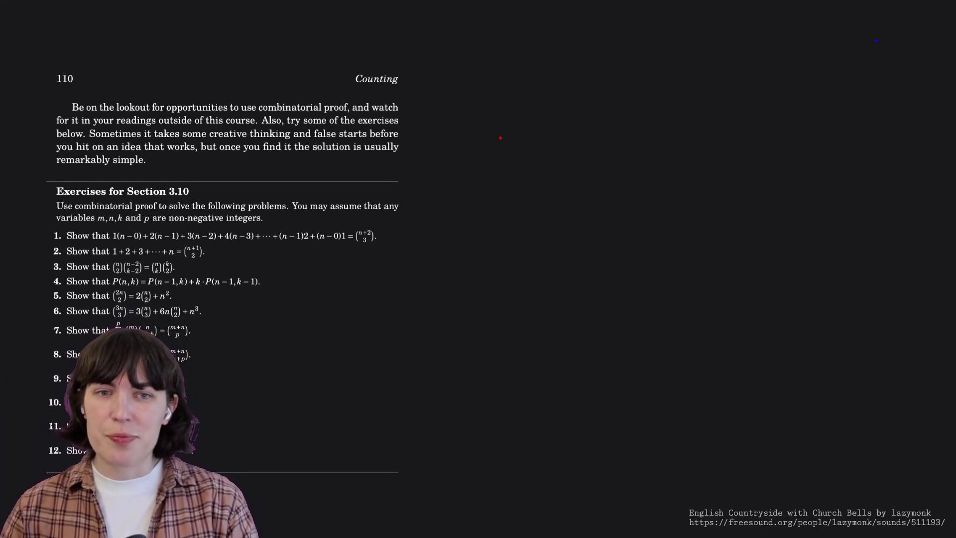
scroll(477, 183, down, 5)
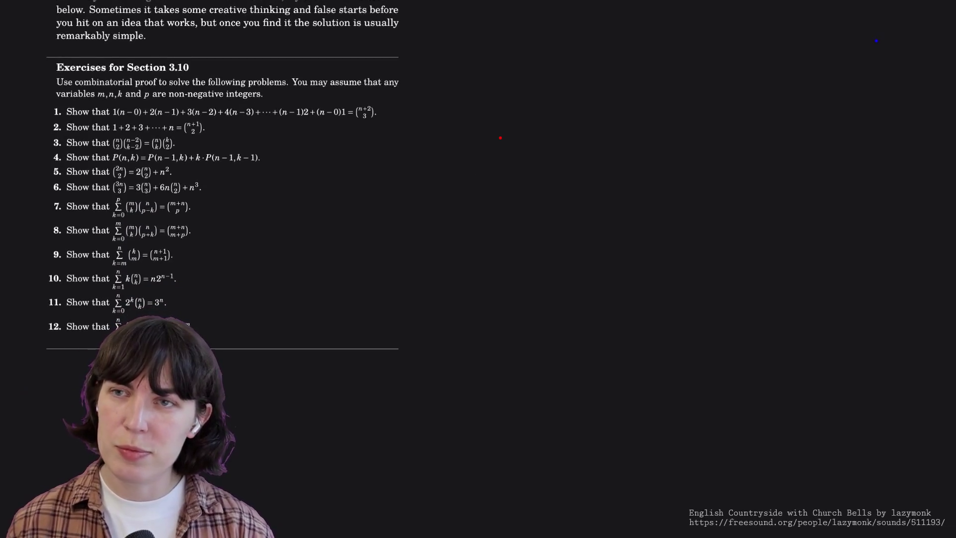
scroll(477, 183, down, 2)
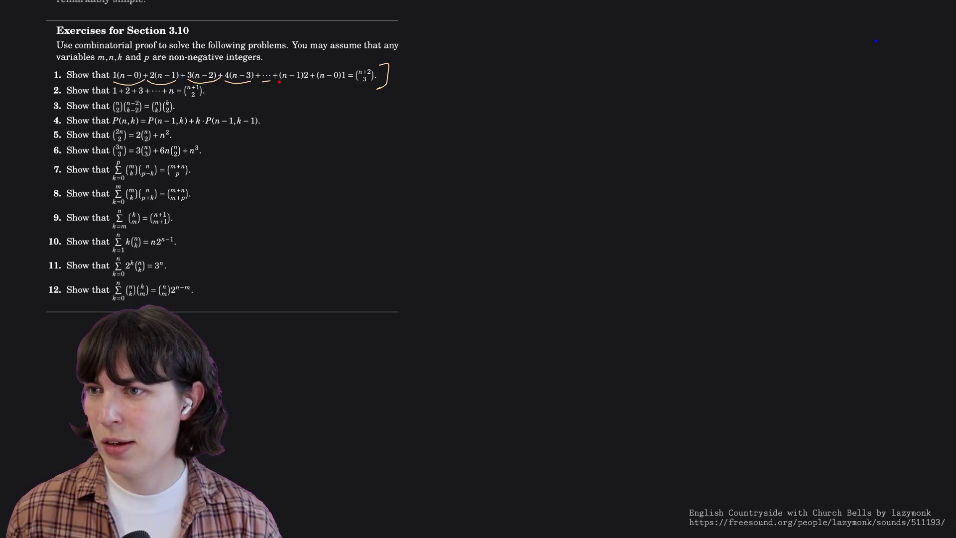
Underline the (n-1)2 term, then erase all underlines beneath exercise 1's terms.
drag(279, 84, 306, 85)
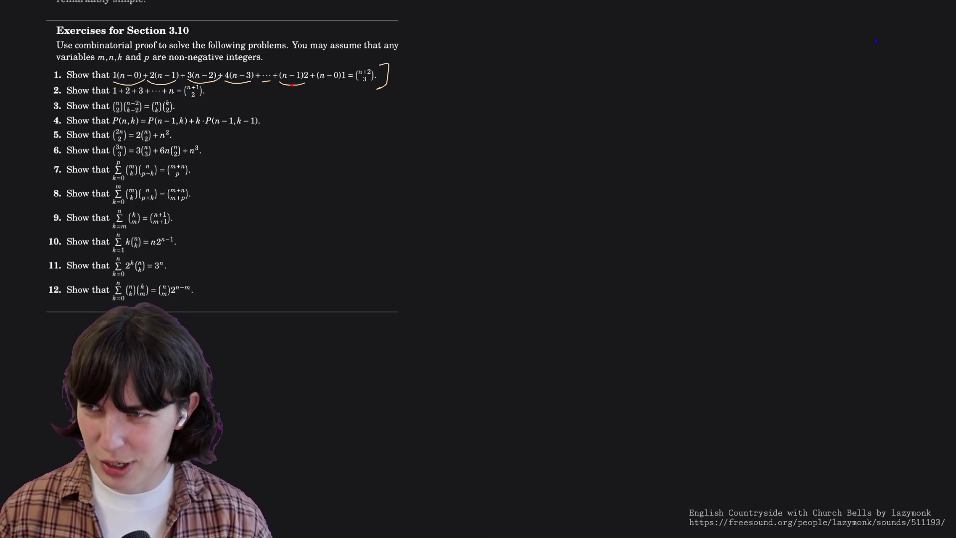
drag(290, 84, 112, 82)
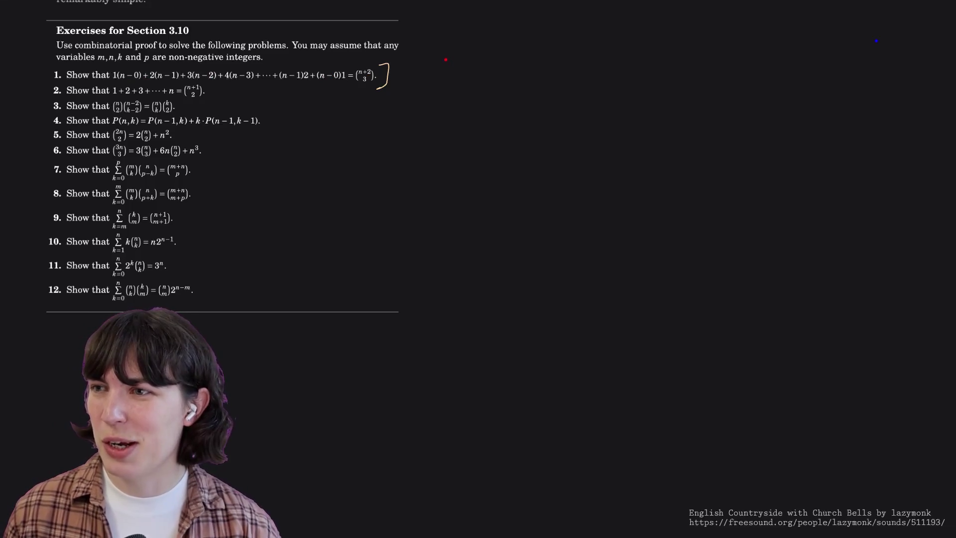
Handwrite the first terms 1·5 + 2·4 of the example sum, undoing a stray stroke.
drag(444, 60, 443, 75)
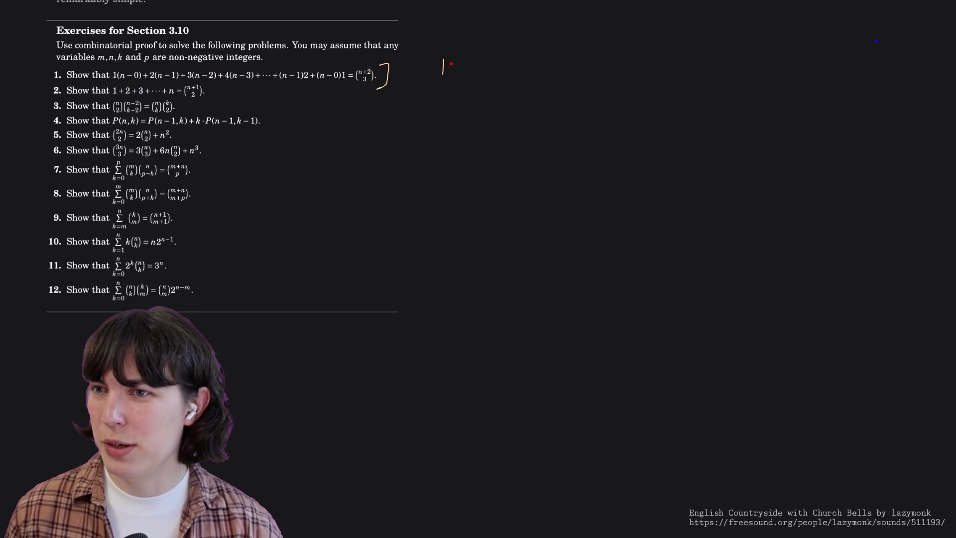
click(451, 66)
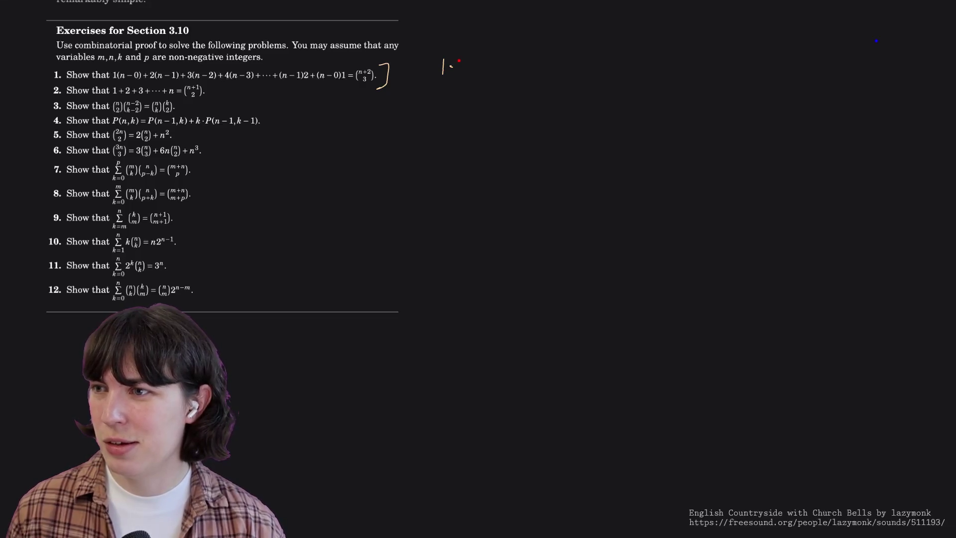
mouse_move(460, 60)
mouse_down()
mouse_move(458, 73)
mouse_move(492, 75)
mouse_up()
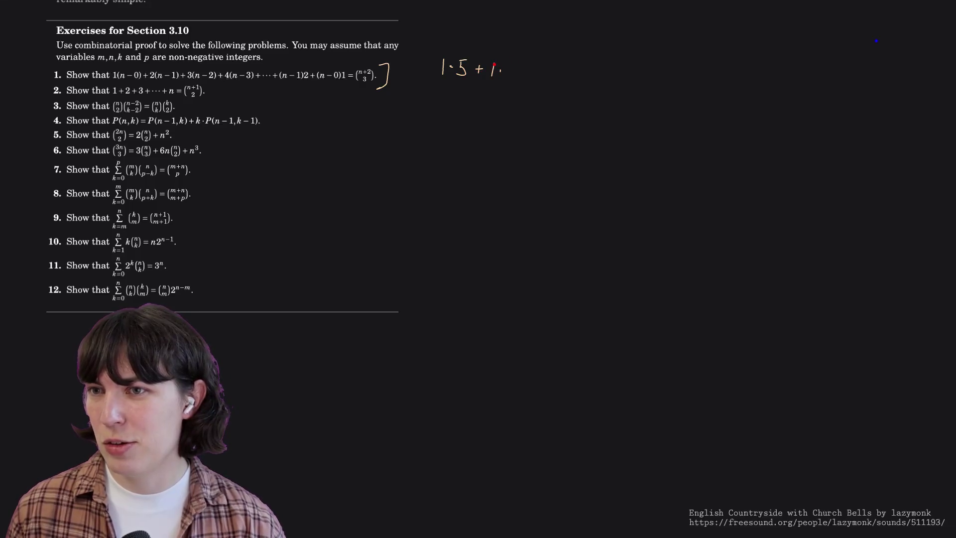
key(ctrl+z)
key(ctrl+z)
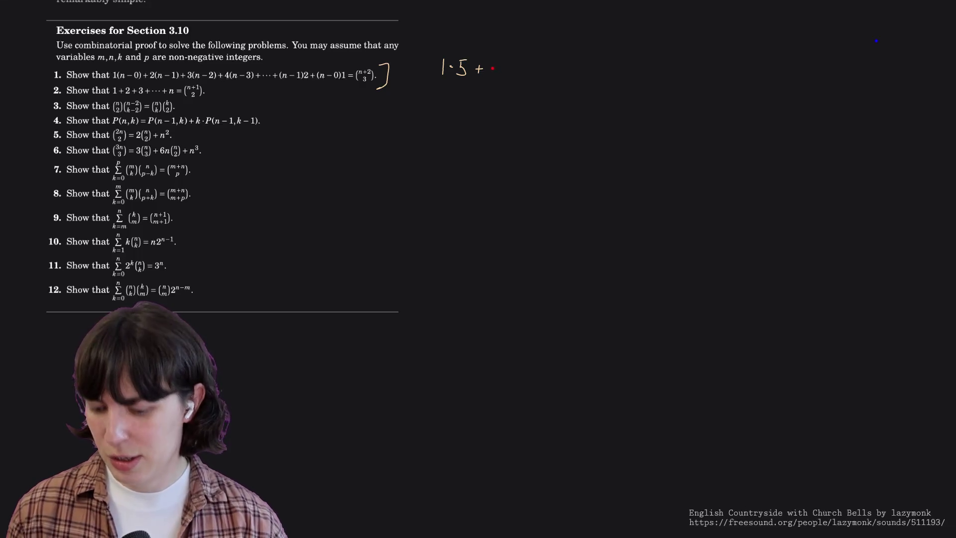
mouse_move(491, 66)
mouse_down()
mouse_move(498, 76)
mouse_move(576, 71)
mouse_move(566, 79)
mouse_up()
click(506, 69)
click(525, 70)
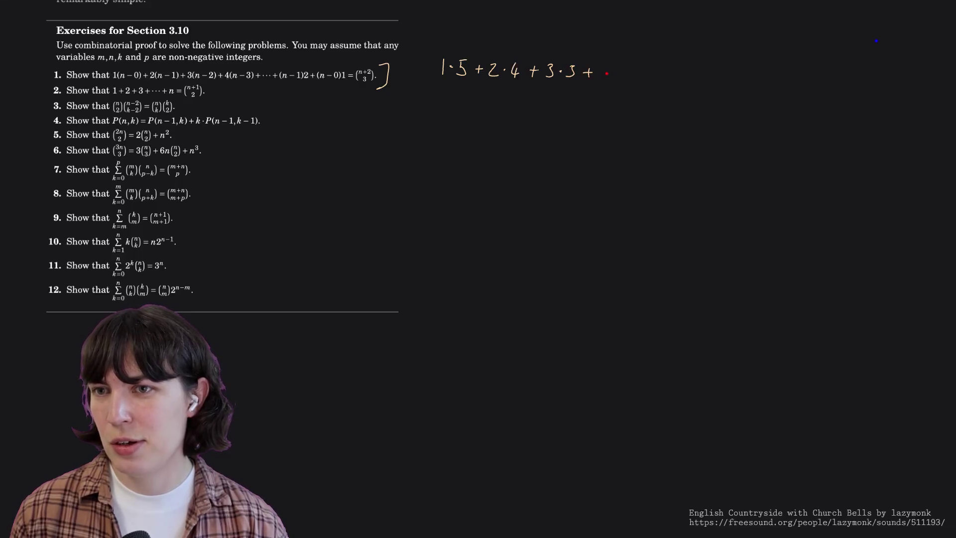
Continue the sum with 3·3 + 4·2 + 5·1 followed by = (.
drag(602, 65, 609, 75)
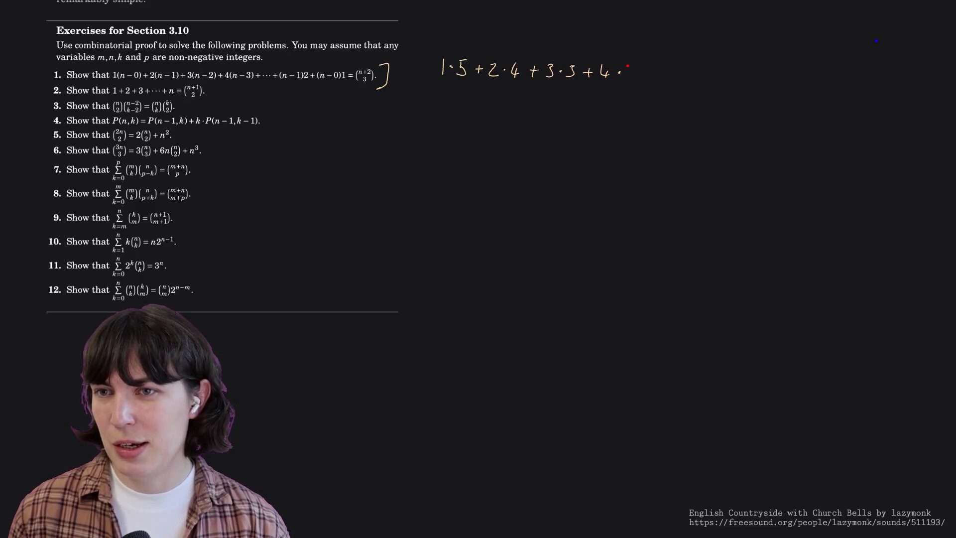
mouse_move(626, 67)
mouse_down()
mouse_move(633, 78)
mouse_move(711, 73)
mouse_move(728, 86)
mouse_up()
click(670, 74)
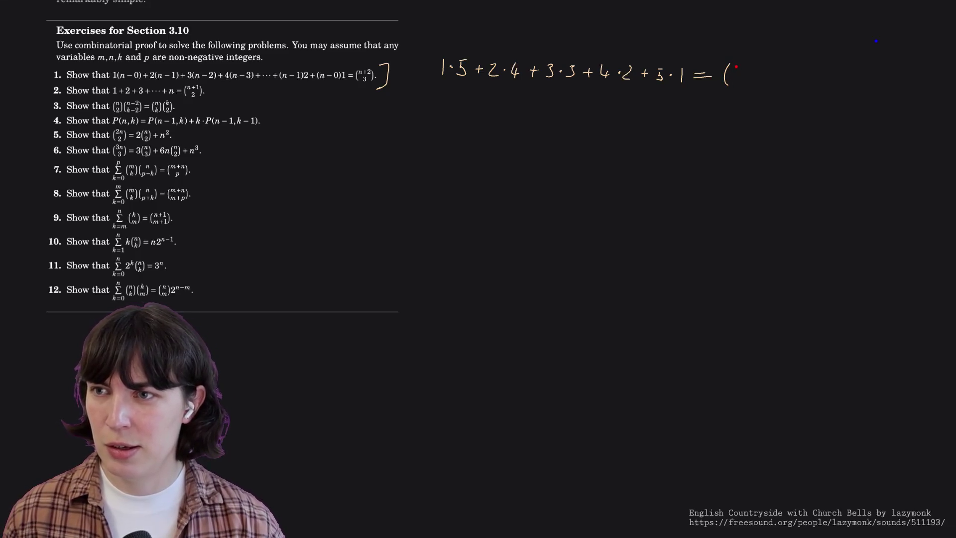
Finish the binomial as (5+2 over 3), replacing n with 5, and note n=5 above.
mouse_move(745, 68)
mouse_down()
mouse_move(764, 73)
mouse_move(742, 85)
mouse_move(768, 85)
mouse_up()
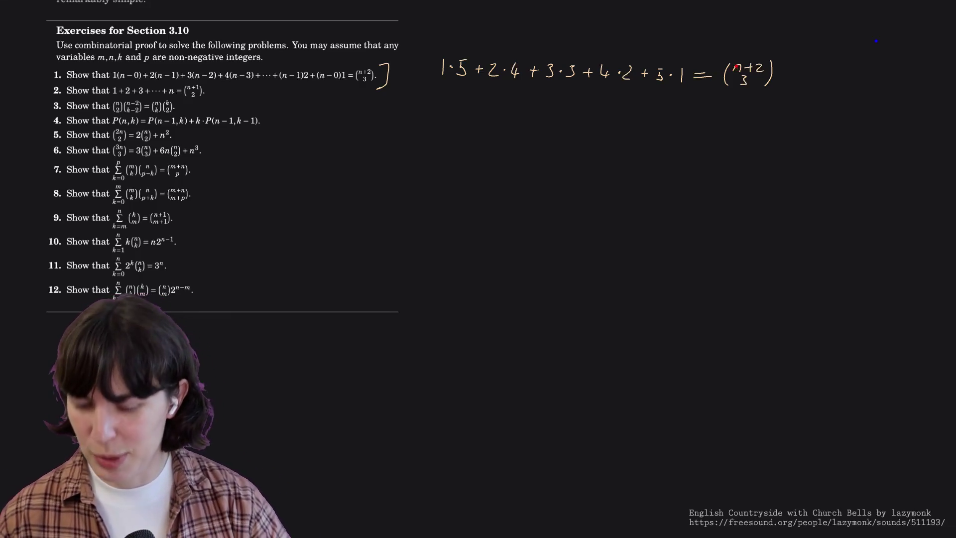
drag(731, 71, 735, 66)
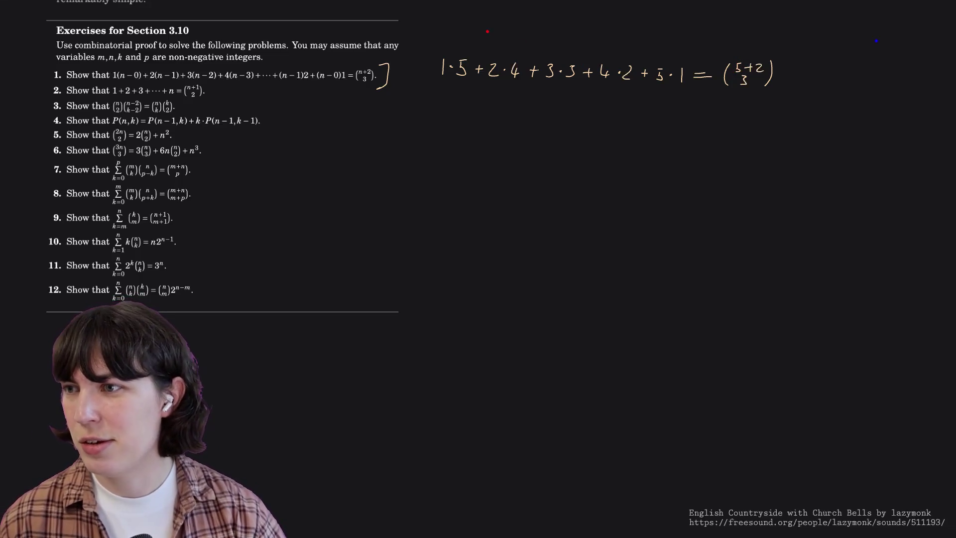
mouse_move(487, 38)
mouse_down()
mouse_move(487, 46)
mouse_move(512, 36)
mouse_move(520, 49)
mouse_up()
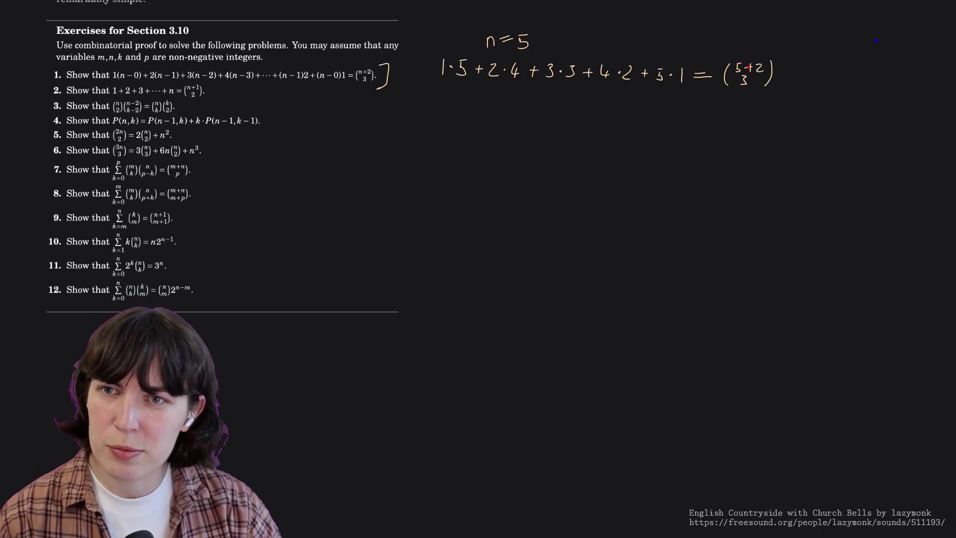
Write 7 over 3 beside the binomial, undoing two trial underlines.
mouse_move(804, 62)
mouse_down()
mouse_move(813, 62)
mouse_move(806, 72)
mouse_up()
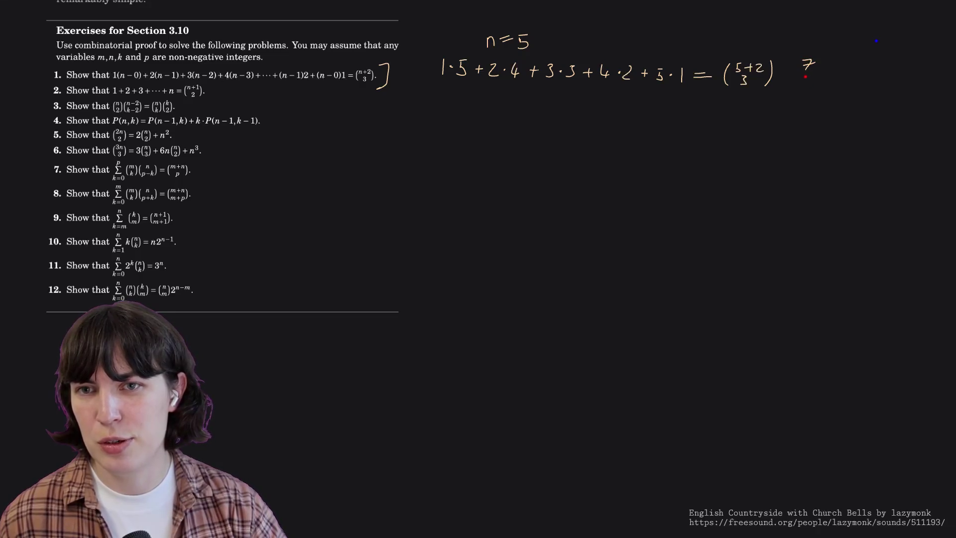
drag(808, 78, 801, 85)
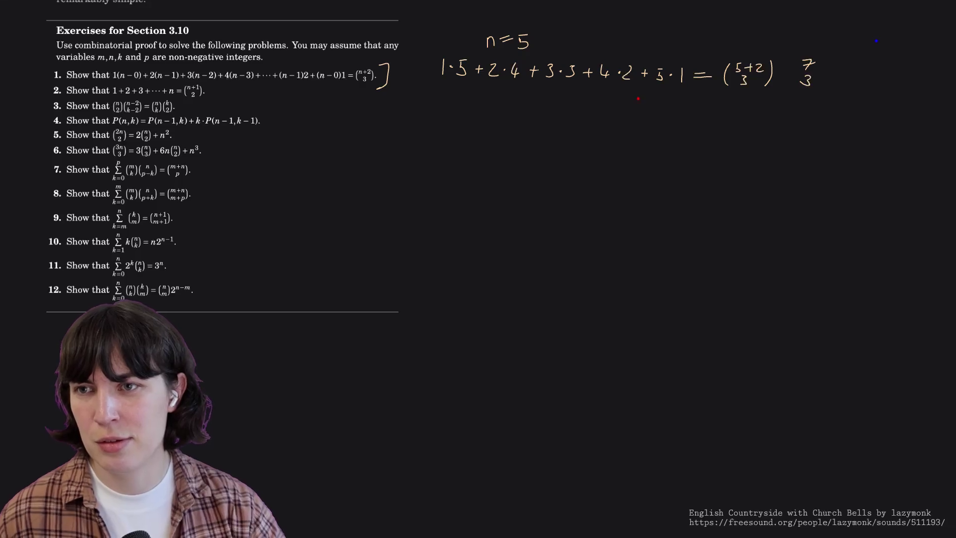
drag(545, 84, 582, 85)
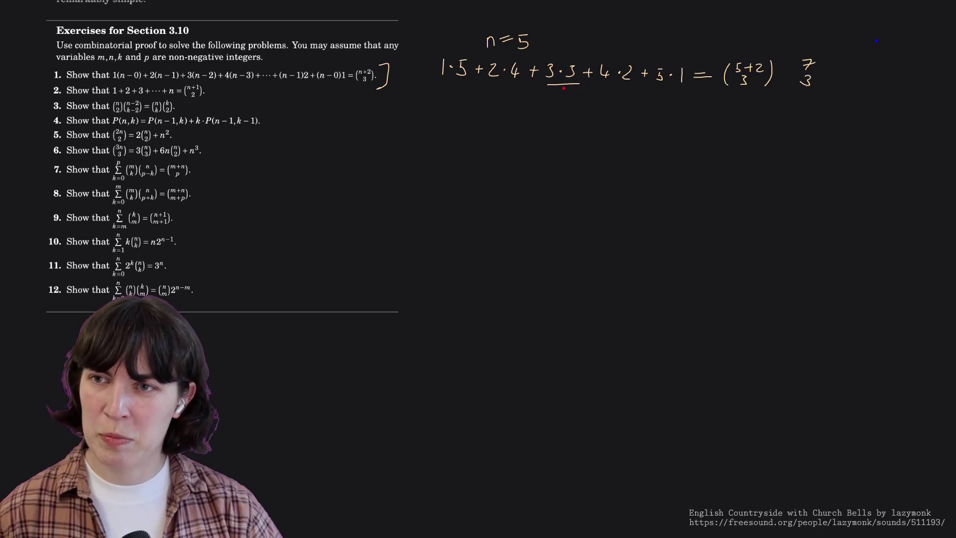
key(ctrl+z)
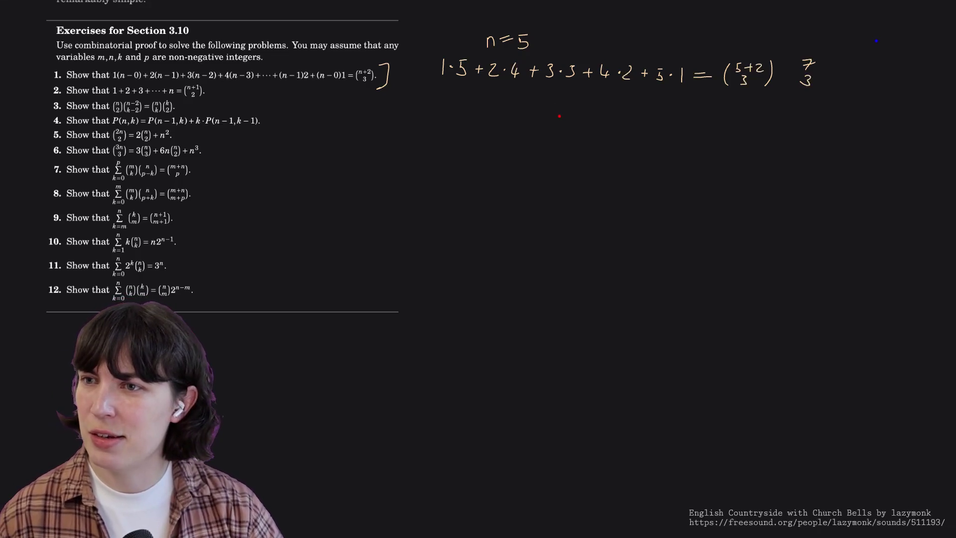
drag(740, 88, 750, 87)
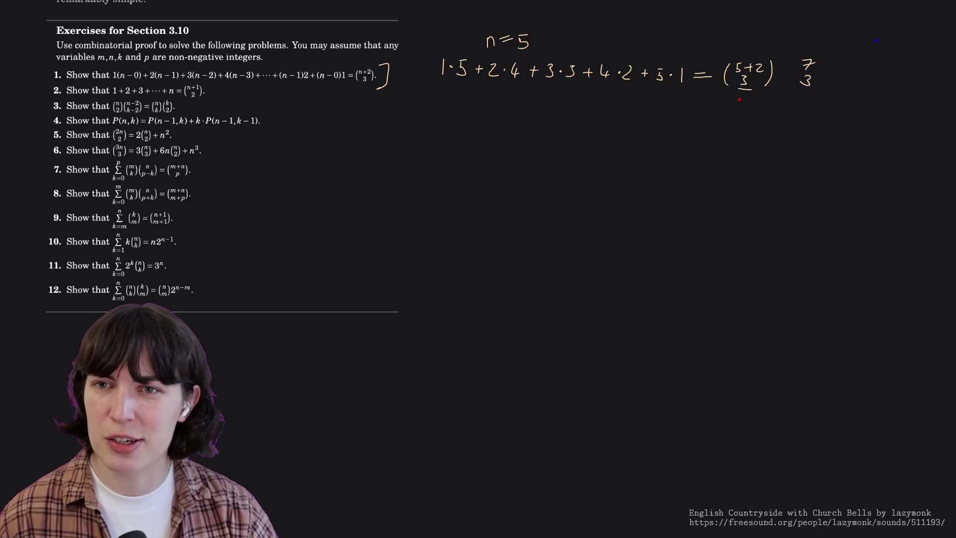
key(ctrl+z)
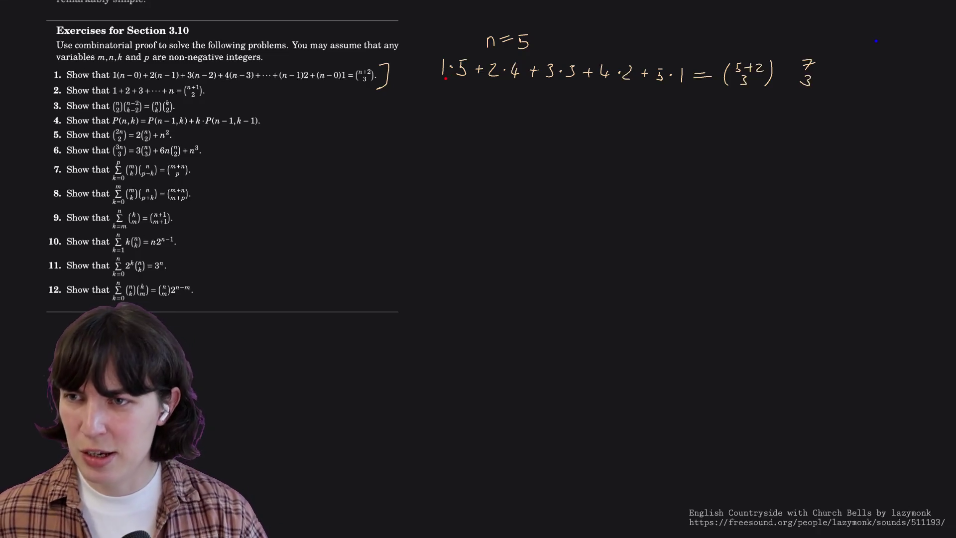
Underline the products in the n=5 sum, leaving a small mark near the binomial.
drag(439, 79, 687, 92)
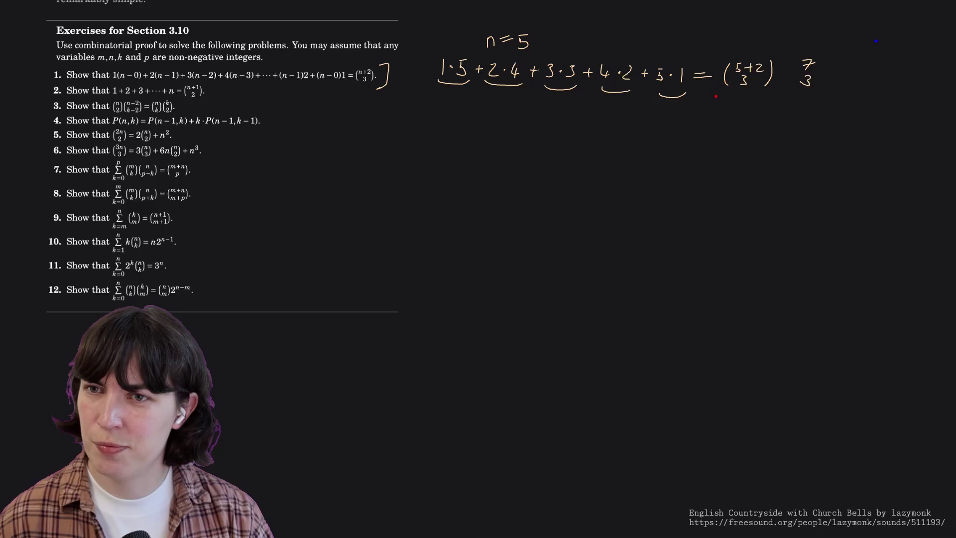
drag(758, 48, 759, 54)
key(ctrl+z)
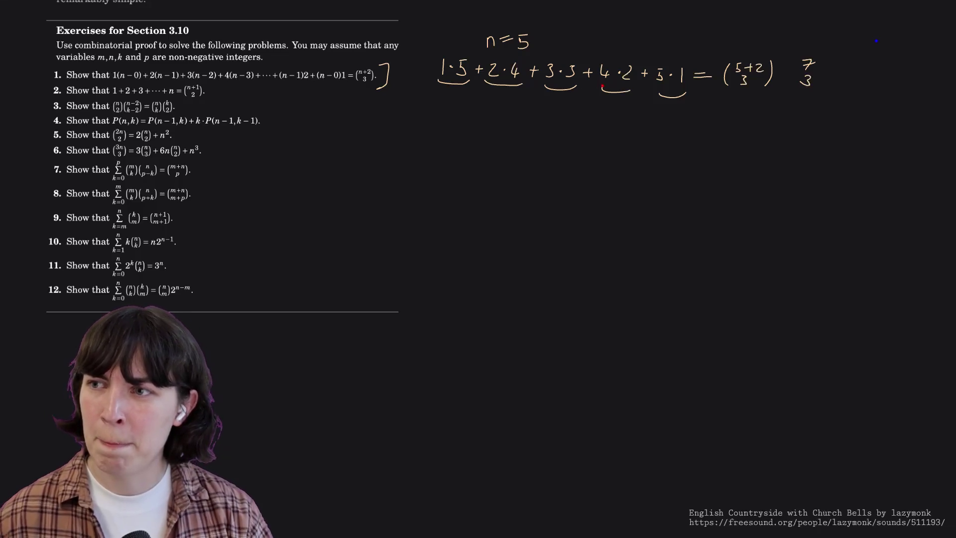
drag(719, 85, 724, 94)
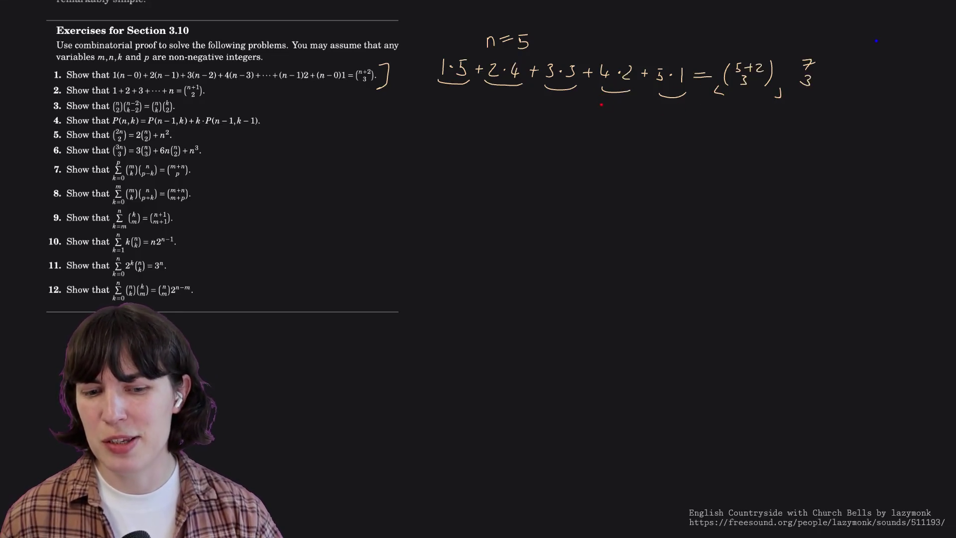
Erase the stray mark and start sketching a set {0, ...} below the equation.
click(723, 95)
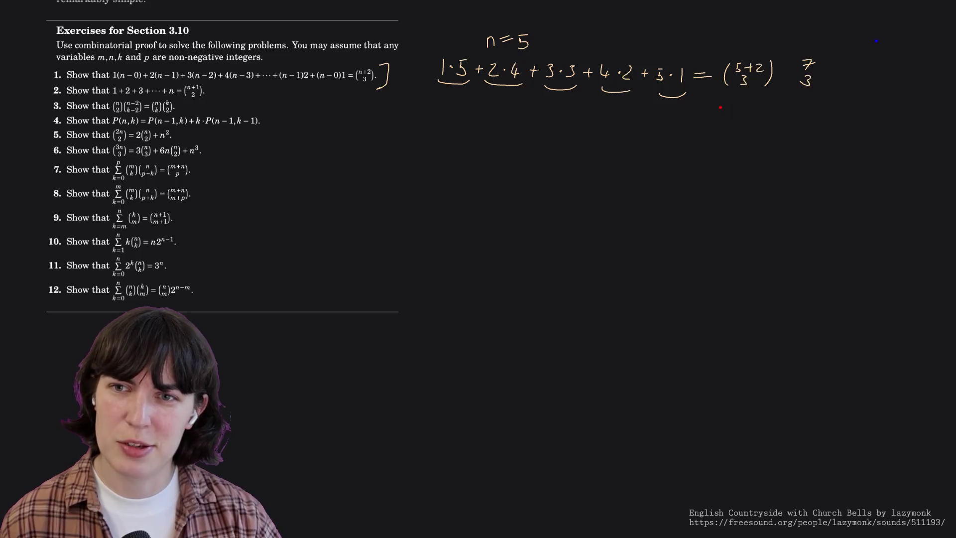
drag(721, 106, 721, 115)
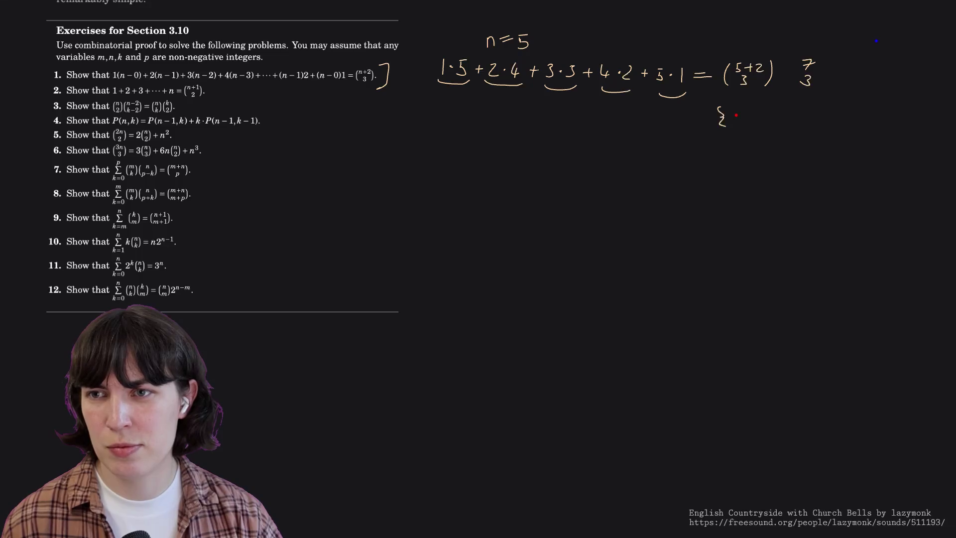
drag(736, 115, 739, 118)
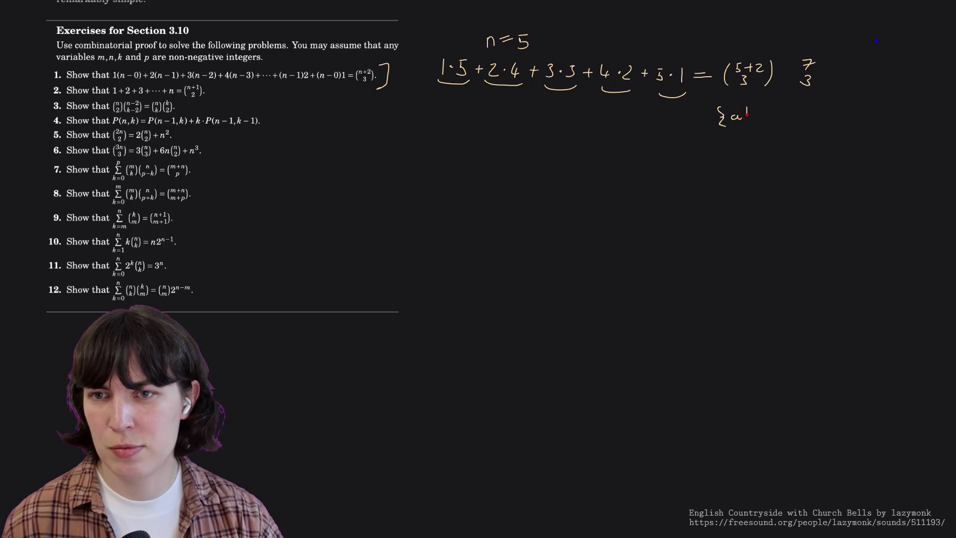
key(ctrl+z)
key(ctrl+z)
drag(740, 113, 738, 112)
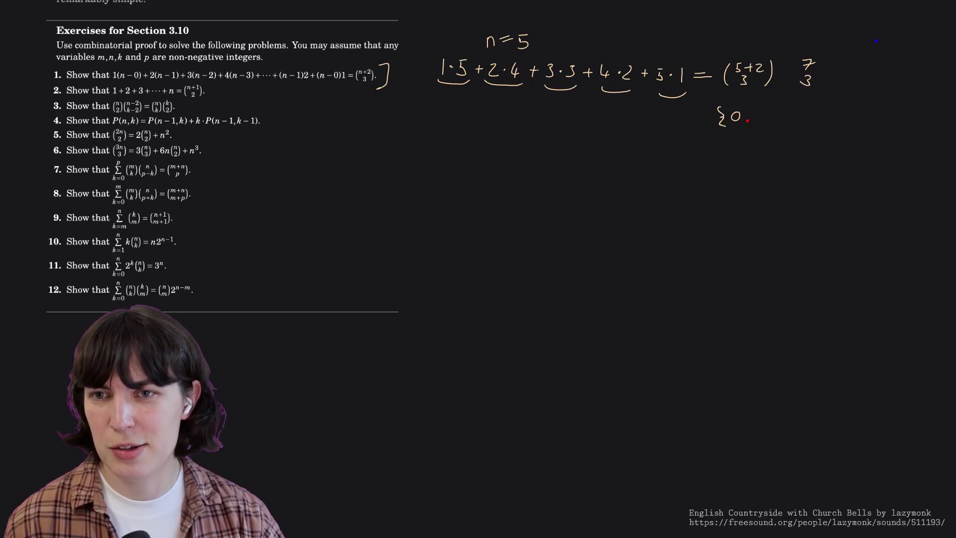
click(744, 118)
click(760, 118)
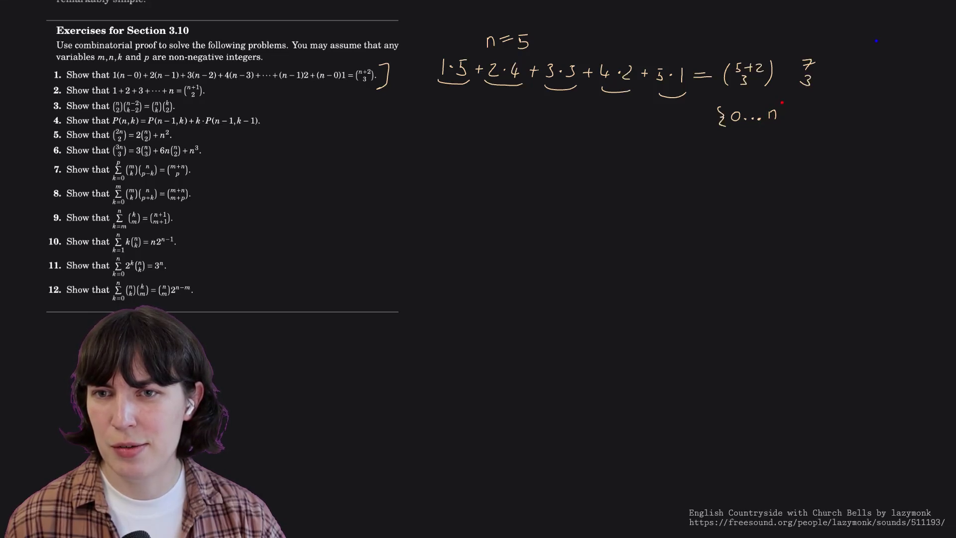
key(ctrl+z)
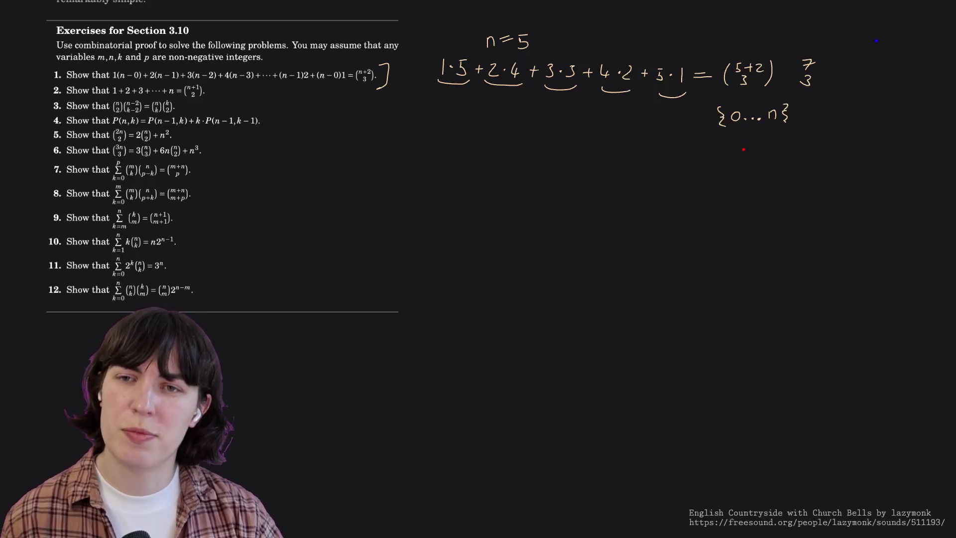
Rework the set to run up to n+1, then undo the handwritten set entirely.
mouse_move(732, 110)
mouse_down()
mouse_move(734, 121)
mouse_move(789, 114)
mouse_up()
drag(798, 108, 799, 121)
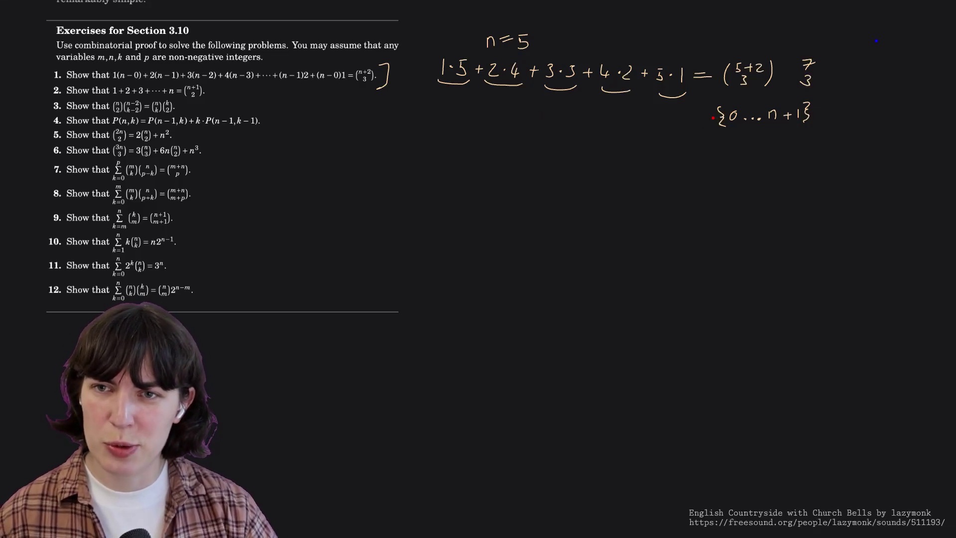
key(ctrl+z)
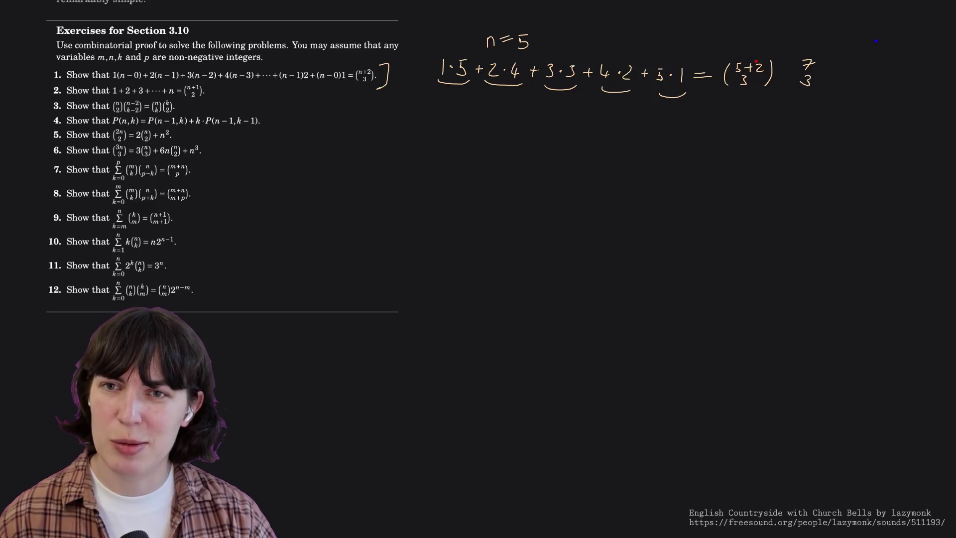
Write 7 over 4 beside 7 over 3 and start Pascal's triangle's top rows.
drag(842, 60, 849, 88)
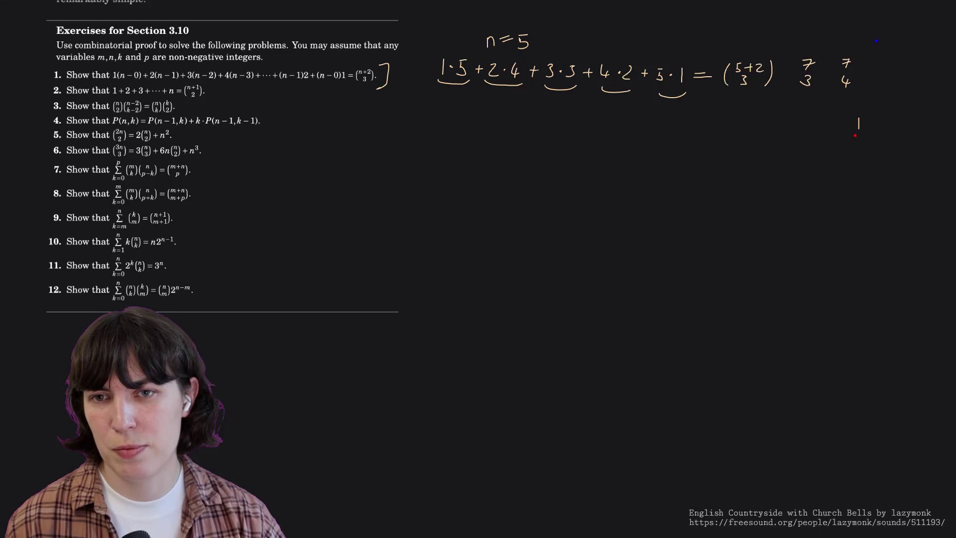
mouse_move(842, 136)
mouse_down()
mouse_move(866, 165)
mouse_move(890, 166)
mouse_up()
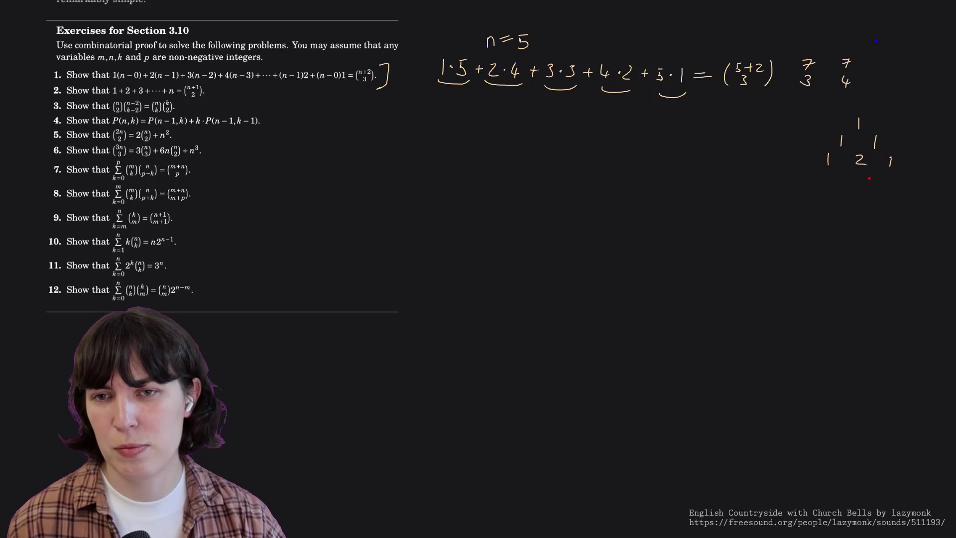
mouse_move(811, 176)
mouse_down()
mouse_move(809, 188)
mouse_move(912, 192)
mouse_up()
drag(792, 196, 790, 207)
drag(854, 199, 857, 206)
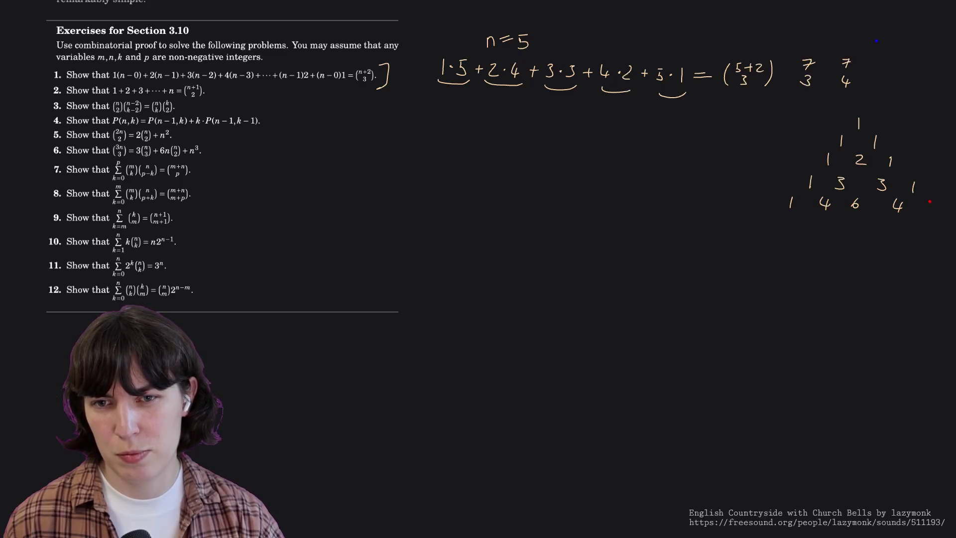
drag(778, 222, 800, 229)
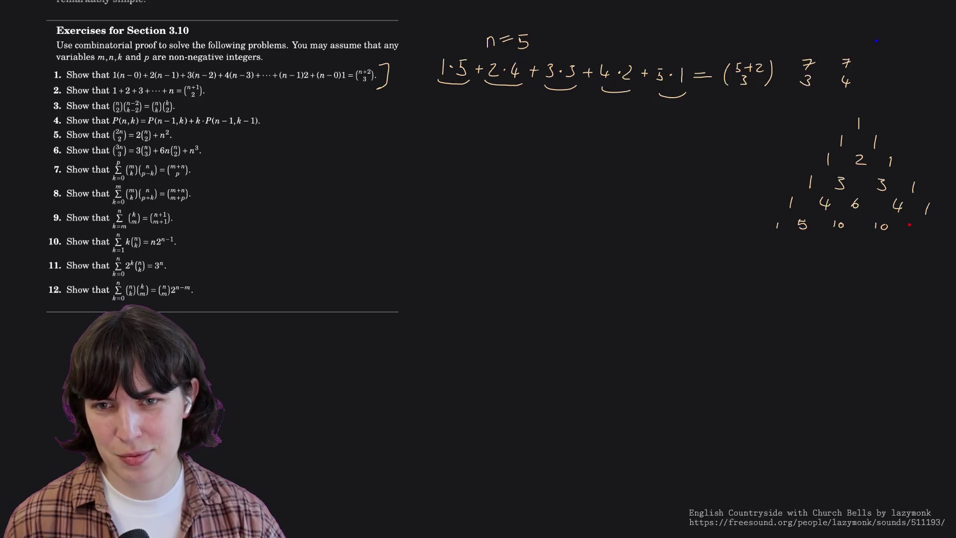
drag(910, 227, 941, 233)
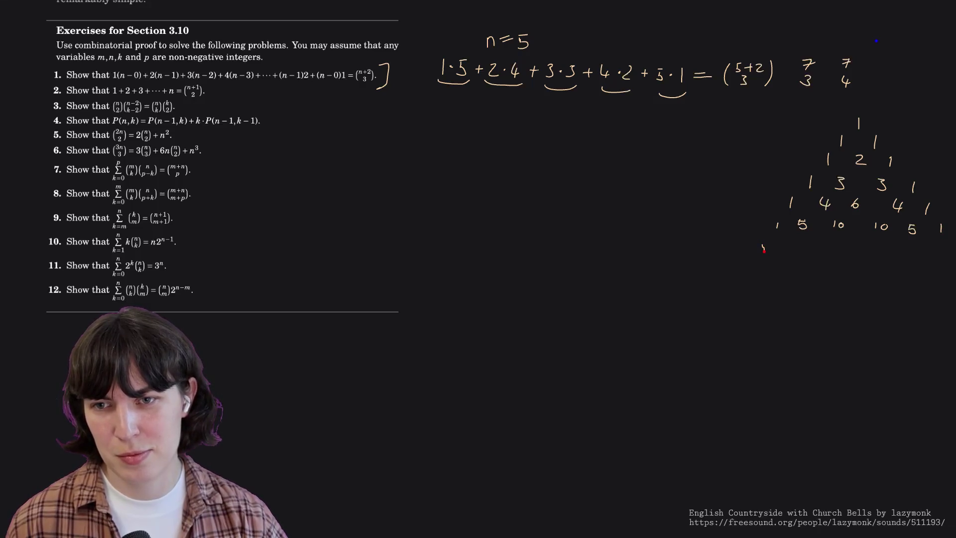
mouse_move(761, 239)
mouse_down()
mouse_move(761, 250)
mouse_move(784, 247)
mouse_up()
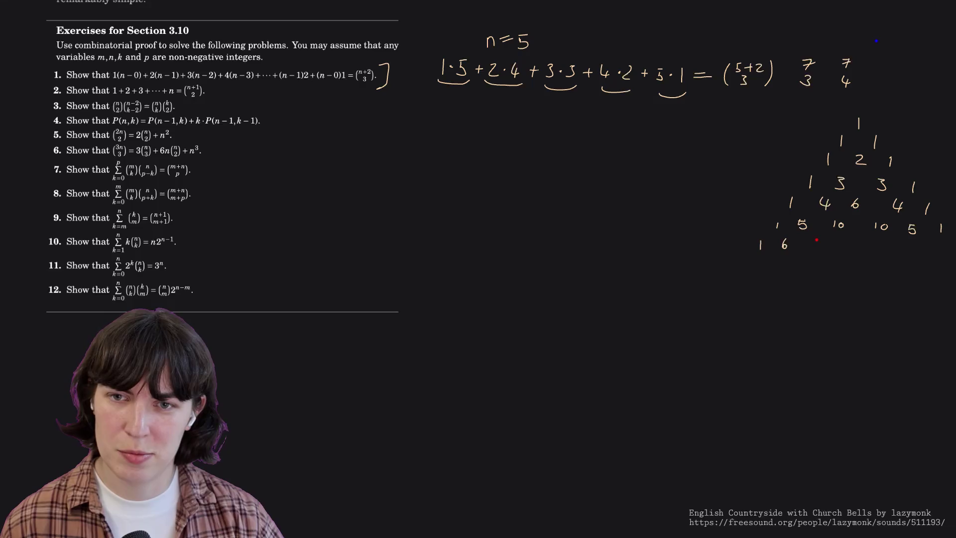
mouse_move(821, 239)
mouse_down()
mouse_move(823, 248)
mouse_move(932, 249)
mouse_up()
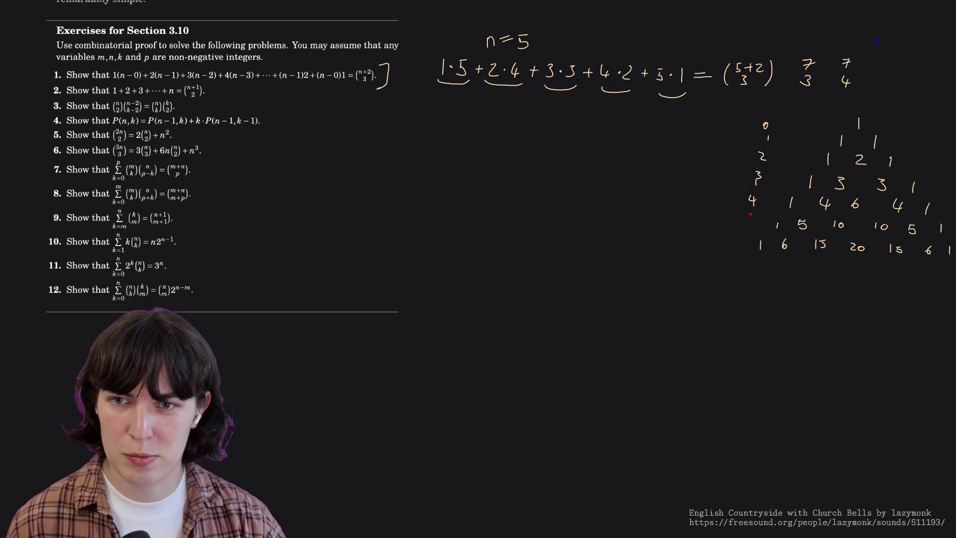
drag(751, 219, 746, 273)
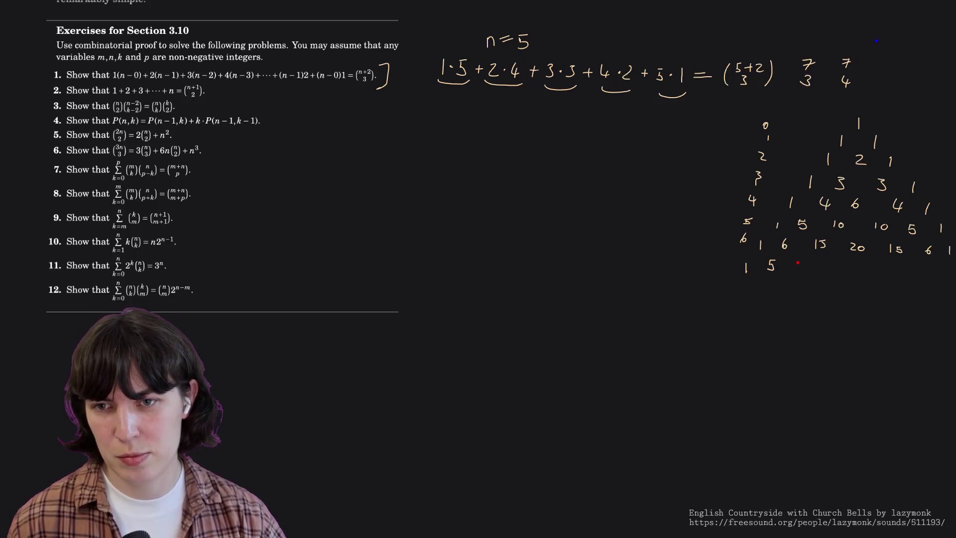
mouse_move(772, 262)
mouse_down()
mouse_move(771, 275)
mouse_move(805, 272)
mouse_up()
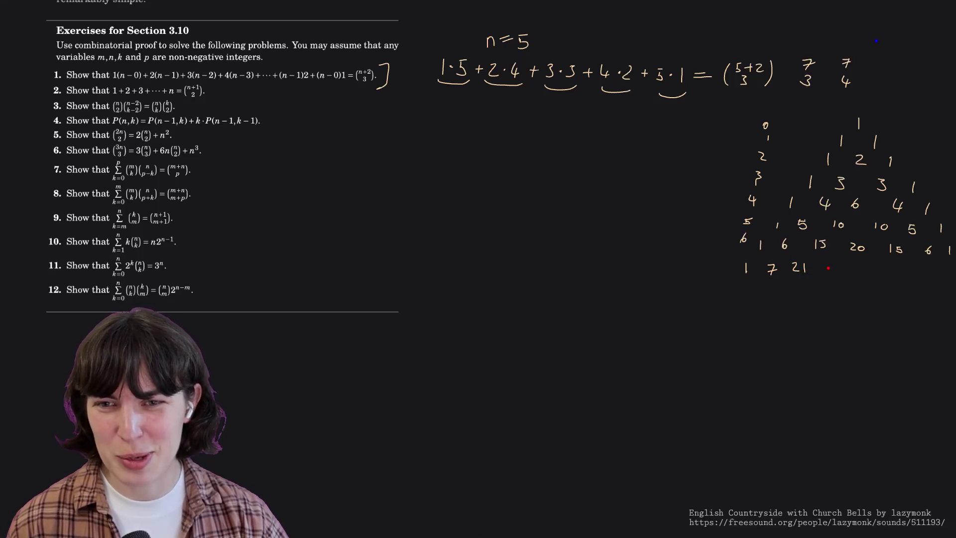
mouse_move(827, 265)
mouse_down()
mouse_move(829, 275)
mouse_move(880, 276)
mouse_up()
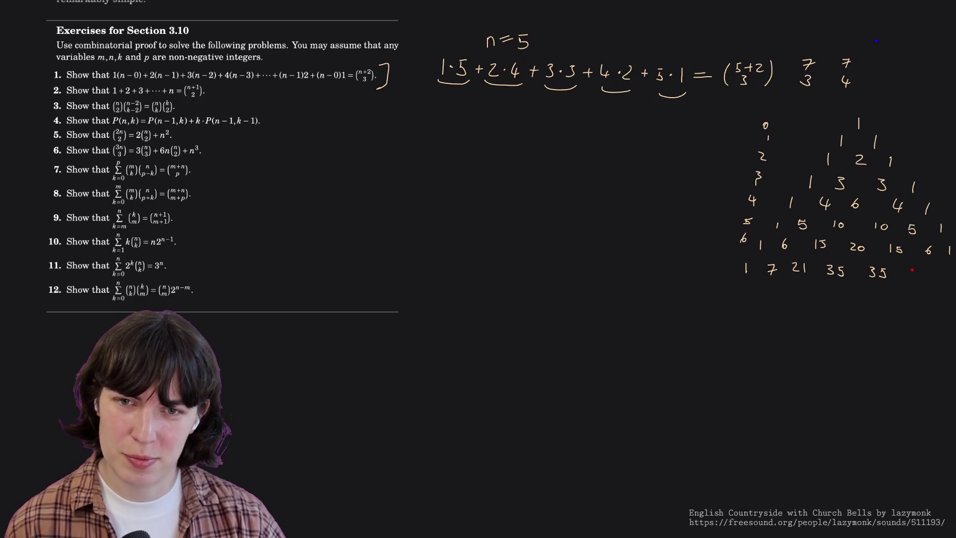
drag(909, 270, 914, 277)
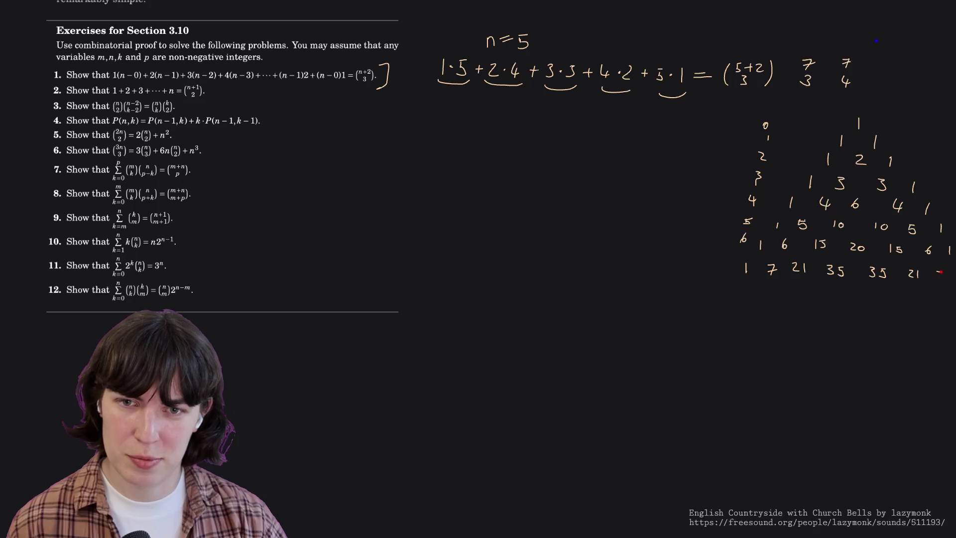
drag(951, 271, 952, 278)
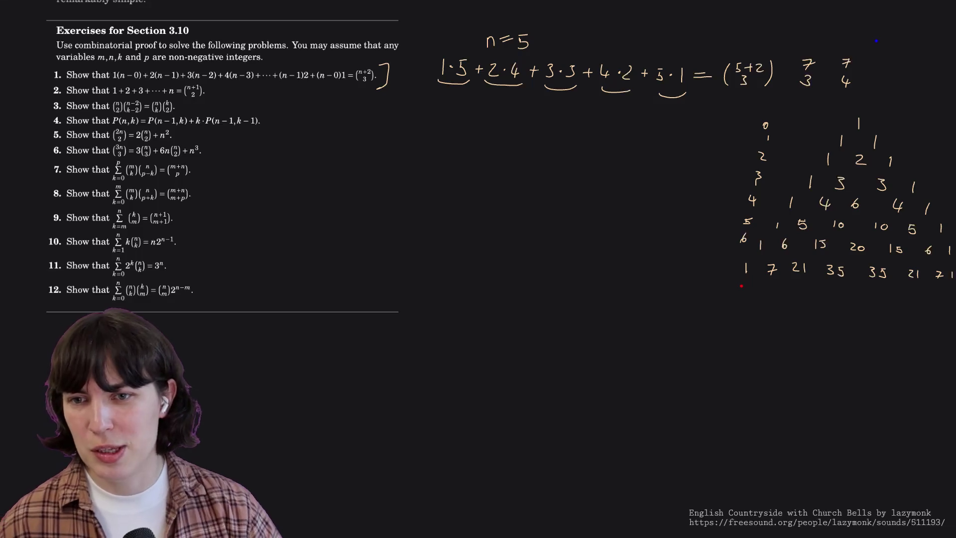
Sketch marks under the bottom row and a diagonal loop, undoing both.
mouse_move(742, 281)
mouse_down()
mouse_move(740, 290)
mouse_move(816, 293)
mouse_up()
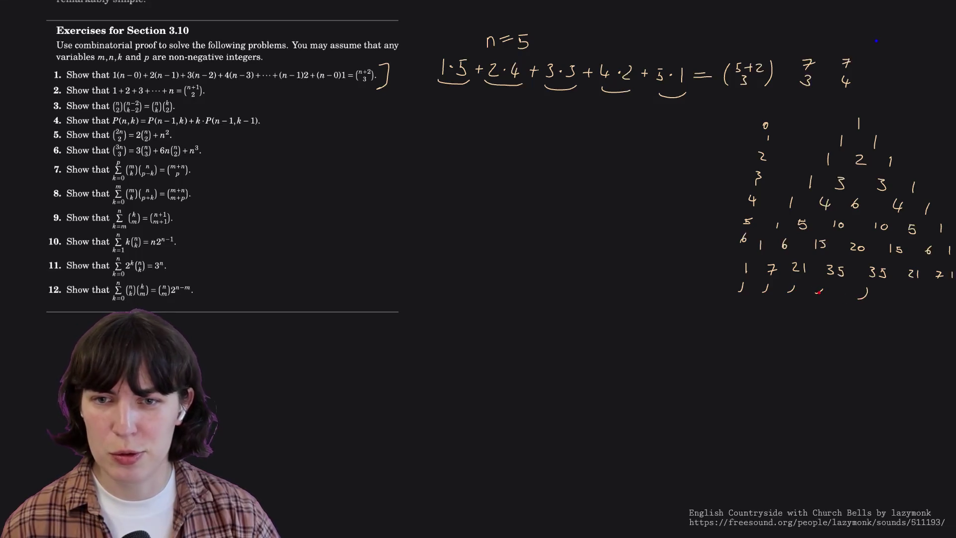
key(ctrl+z)
key(ctrl+z)
key(ctrl+z)
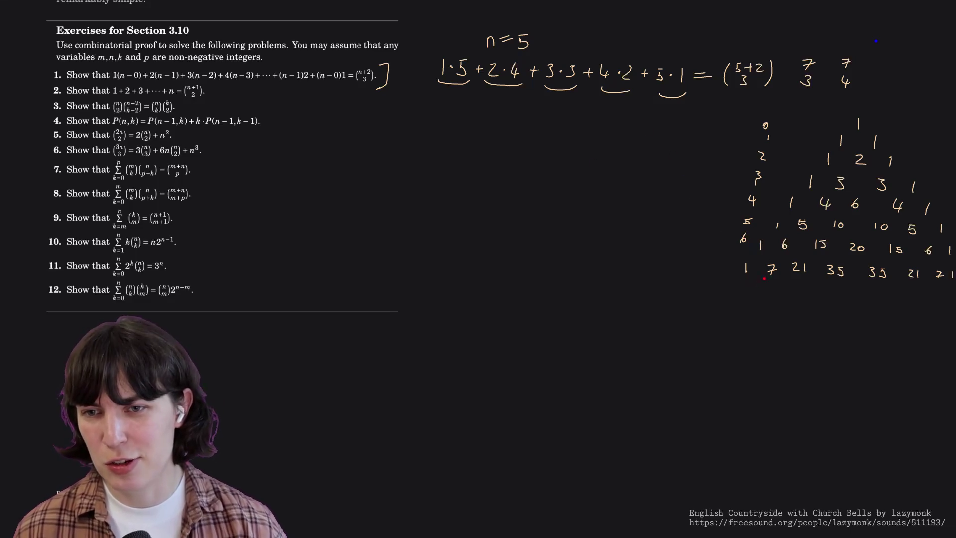
mouse_move(750, 273)
mouse_down()
mouse_move(883, 130)
mouse_move(857, 183)
mouse_move(783, 269)
mouse_up()
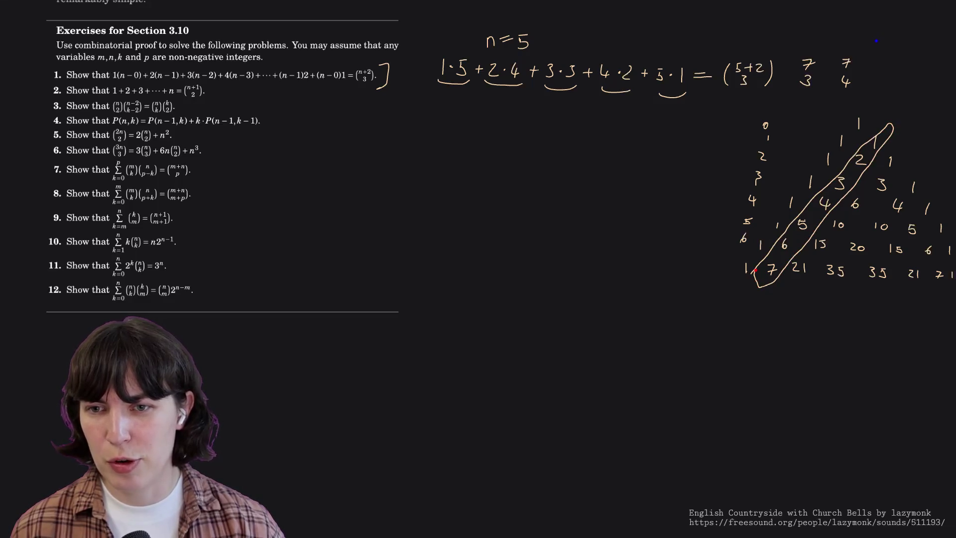
key(ctrl+z)
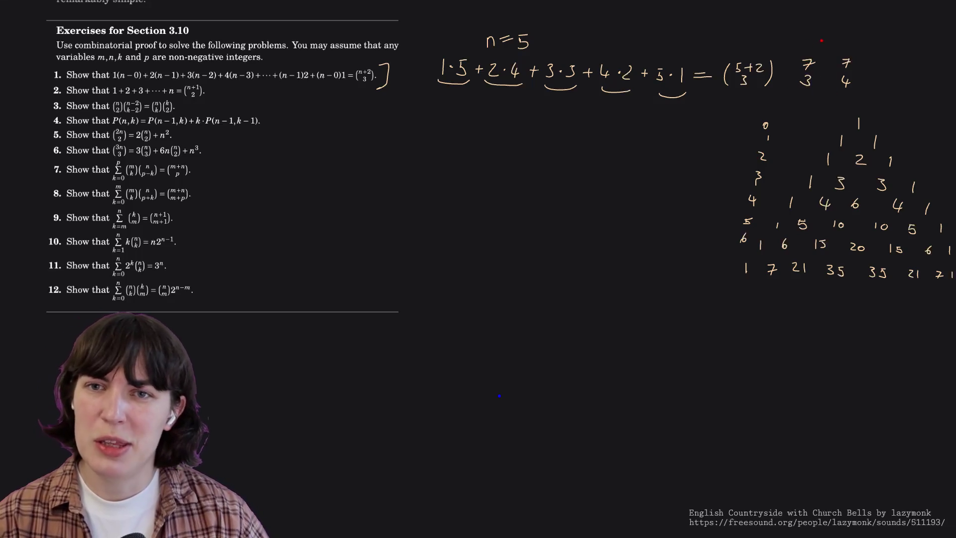
Erase the side binomials 7 over 3 and 7 over 4 with their equals sign.
drag(825, 70, 836, 69)
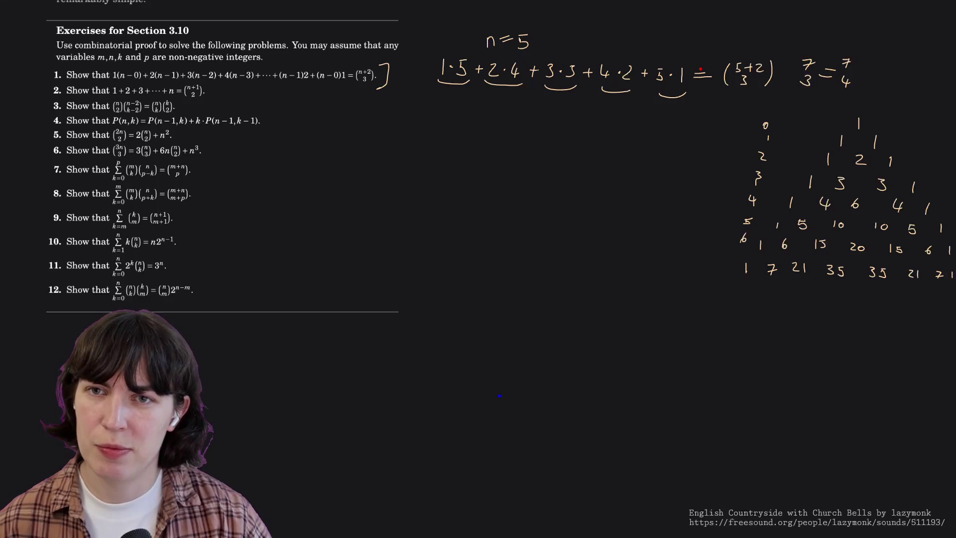
drag(806, 52, 834, 69)
key(ctrl+z)
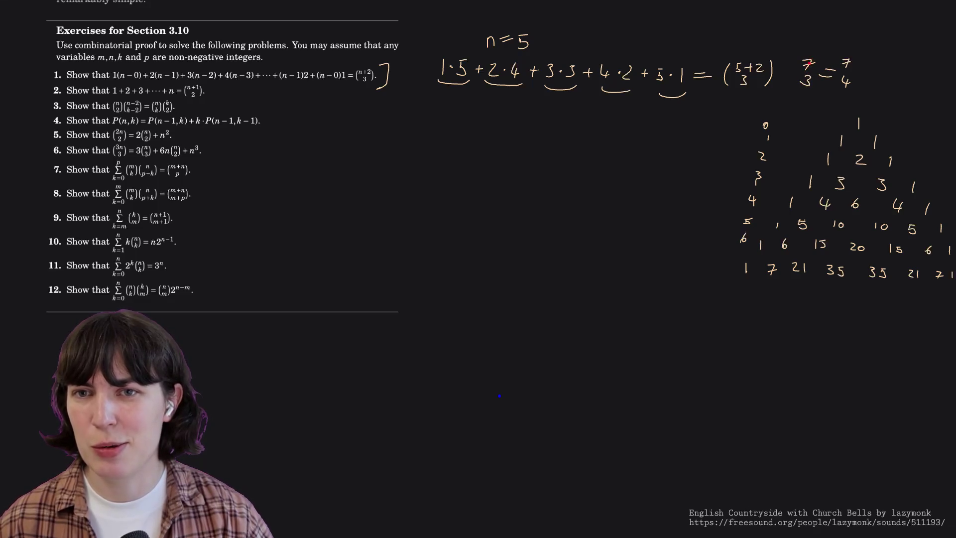
drag(807, 67, 844, 71)
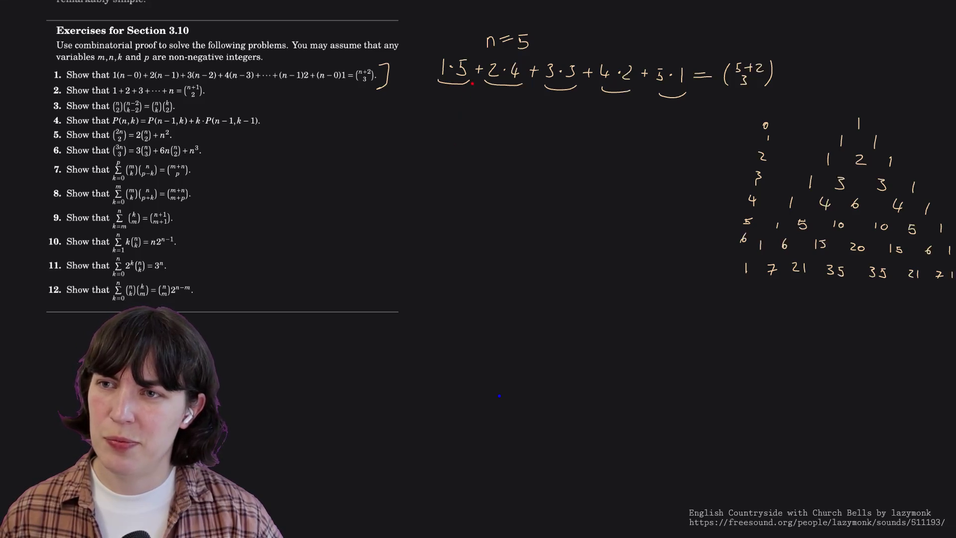
Undo a trial circle around a plus, then write a row of letters abcde dg at top right.
drag(476, 63, 478, 66)
key(ctrl+z)
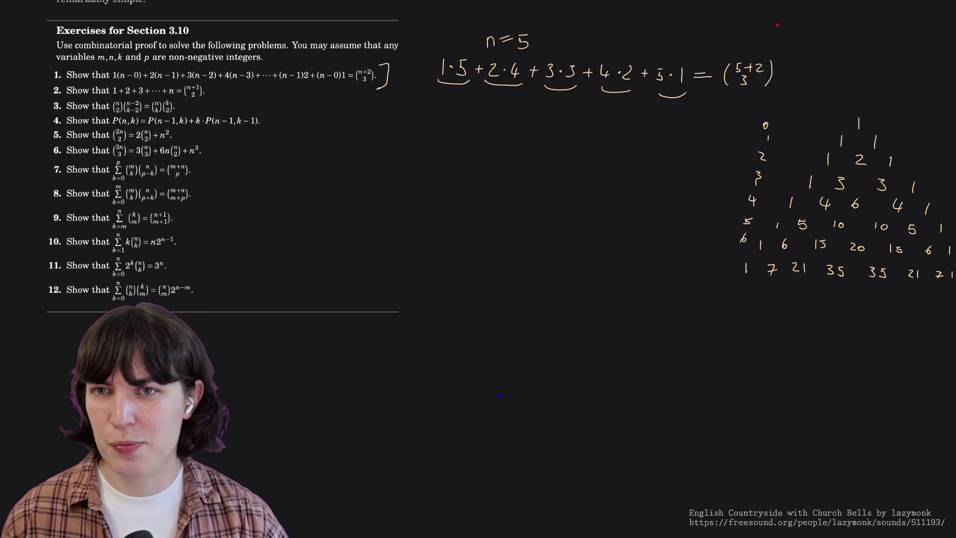
mouse_move(778, 26)
mouse_down()
mouse_move(859, 27)
mouse_move(862, 37)
mouse_up()
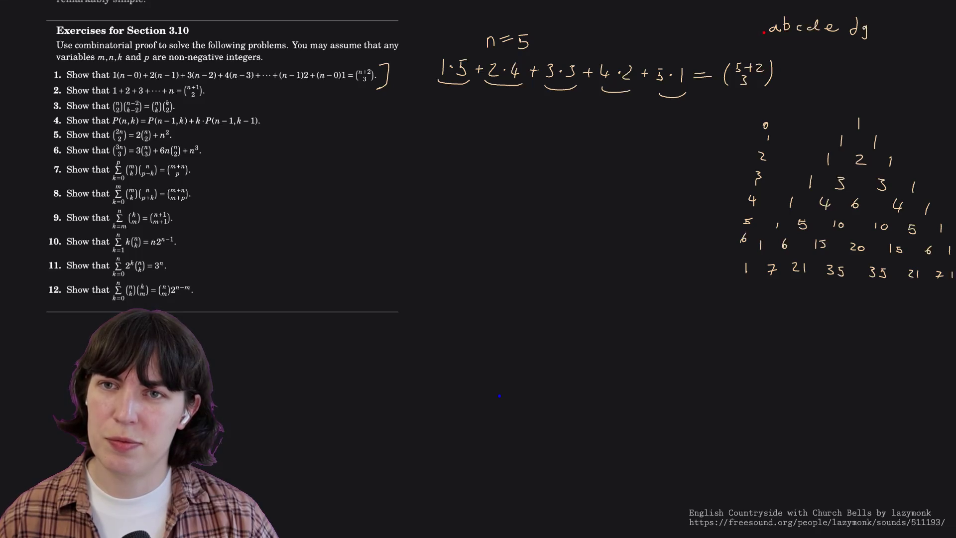
Bracket off abcde in the top-right letters, undoing a trial underline.
drag(763, 34, 799, 42)
key(ctrl+z)
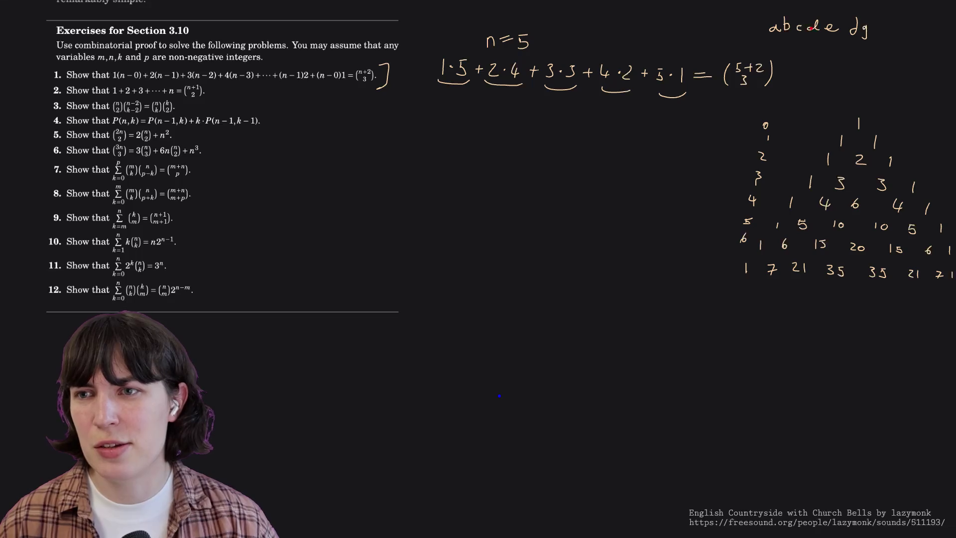
drag(769, 22, 767, 38)
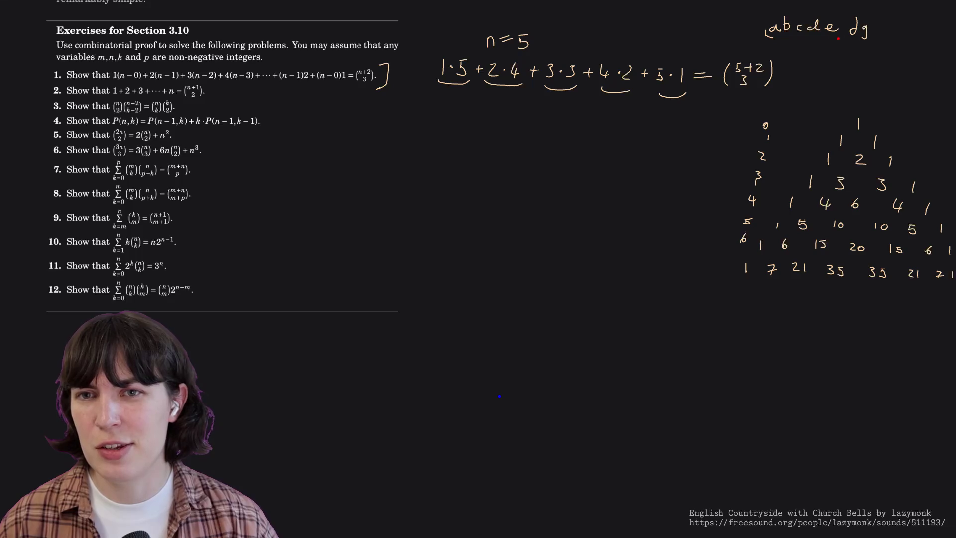
drag(842, 37, 839, 43)
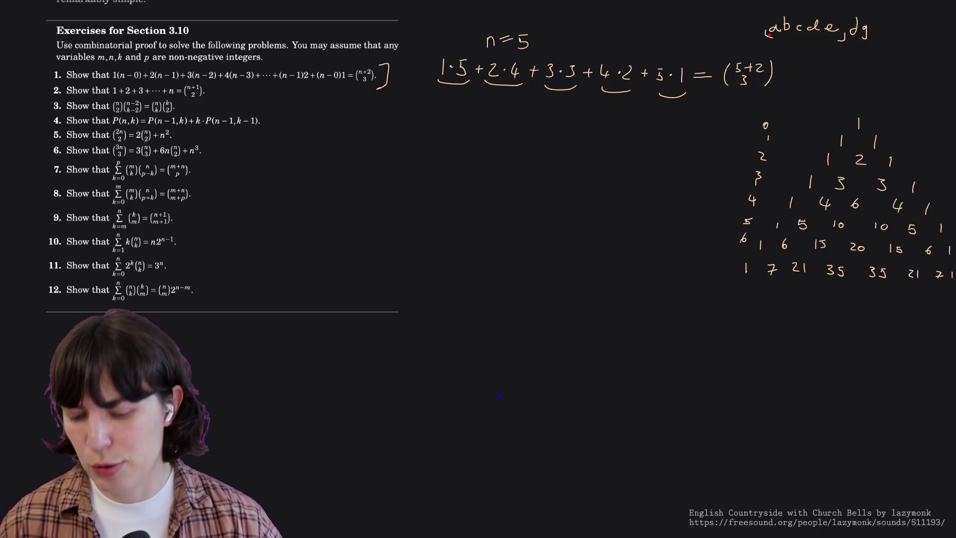
drag(768, 32, 768, 34)
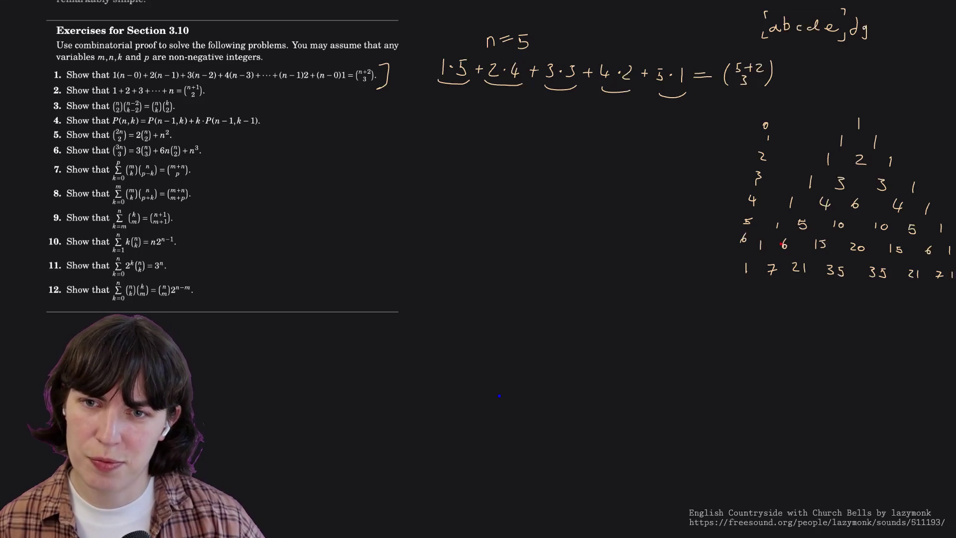
Underline 21 and 35 in the bottom row of Pascal's triangle.
drag(791, 276, 809, 276)
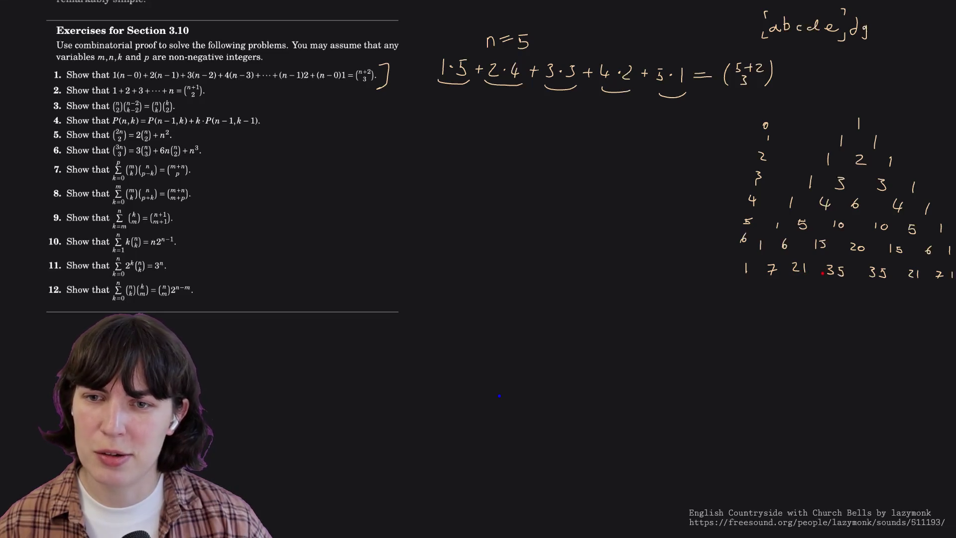
drag(821, 270, 852, 277)
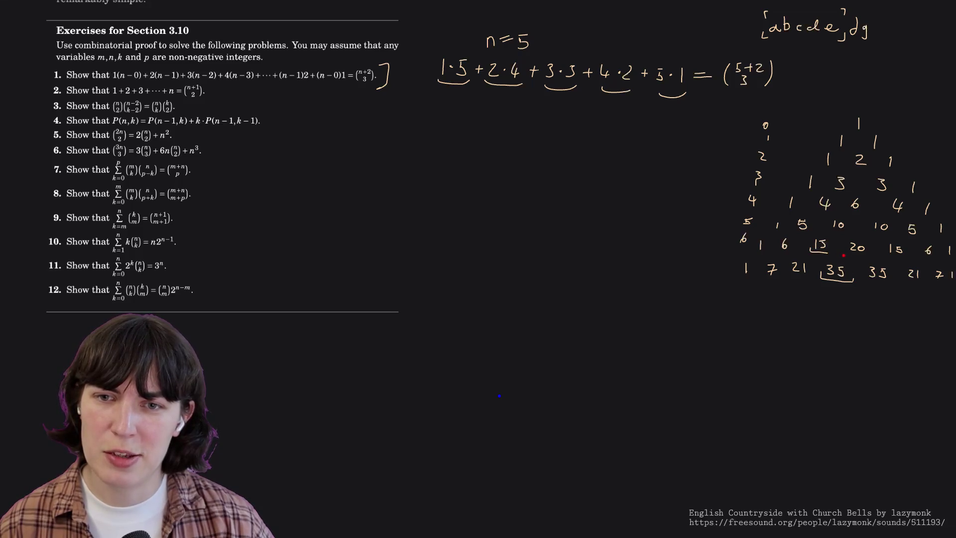
Underline 20 in row six and 5, 10, 10 in row five, and extend the 3·3 underline.
drag(845, 256, 871, 256)
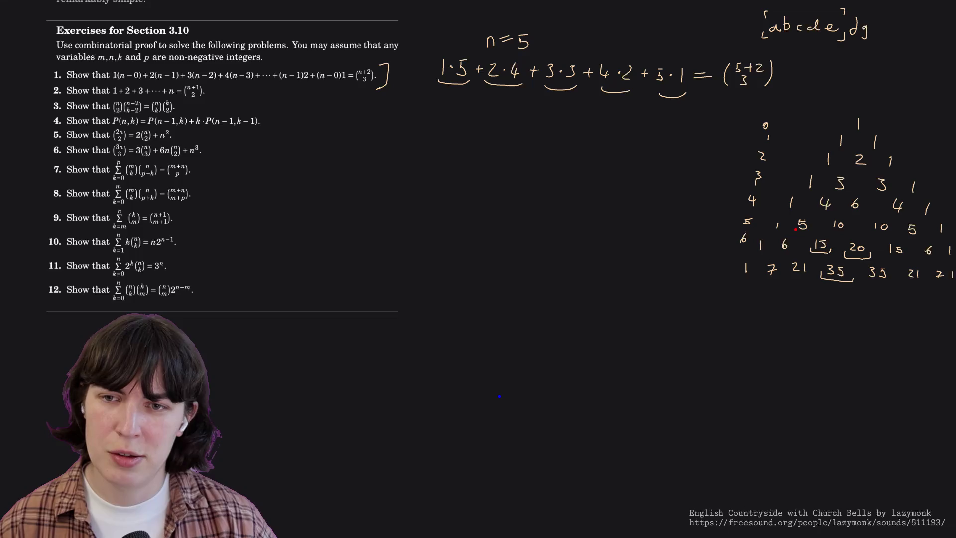
drag(795, 233, 832, 235)
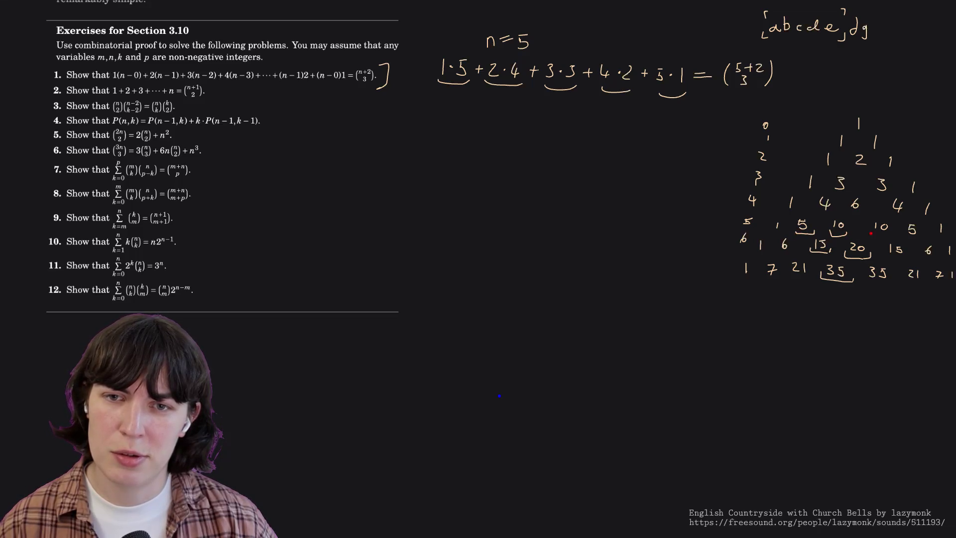
drag(871, 236, 892, 237)
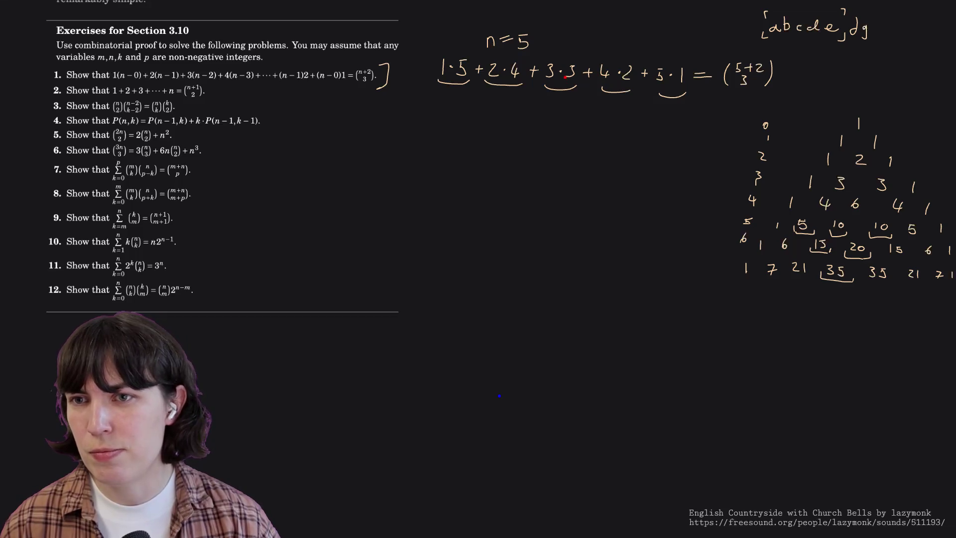
drag(566, 88, 576, 85)
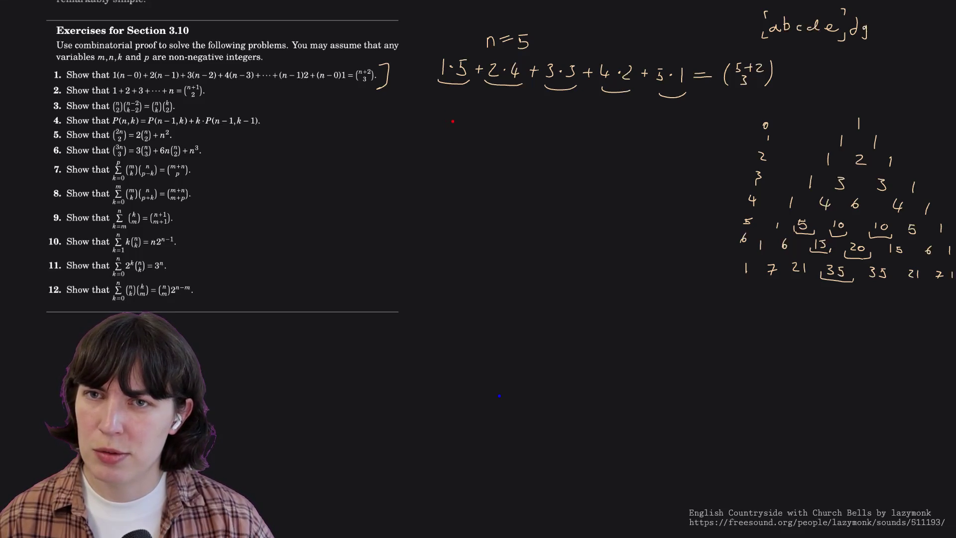
Write the abcde, abcd, abce list below the sum with tall brackets beside and below it.
mouse_move(457, 124)
mouse_down()
mouse_move(481, 129)
mouse_move(495, 118)
mouse_move(515, 130)
mouse_up()
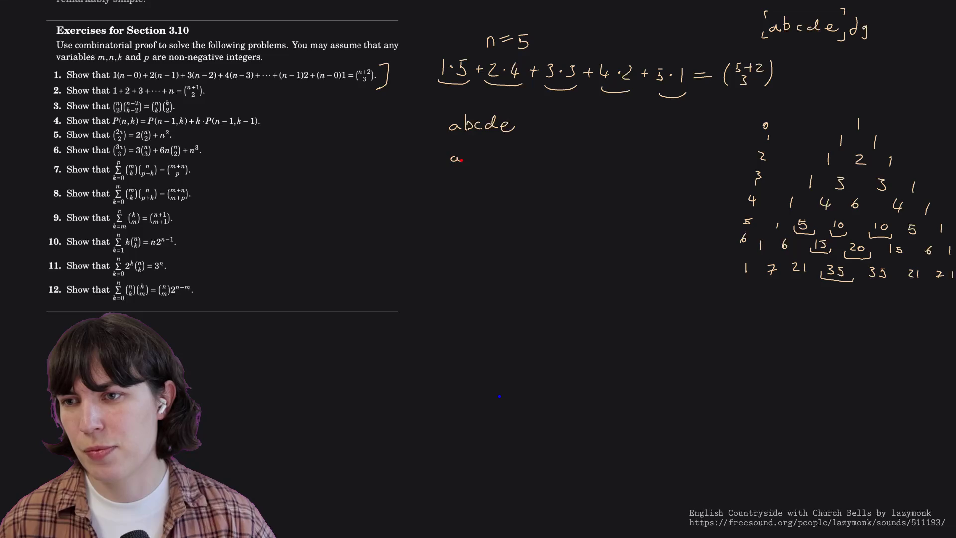
drag(471, 149, 474, 160)
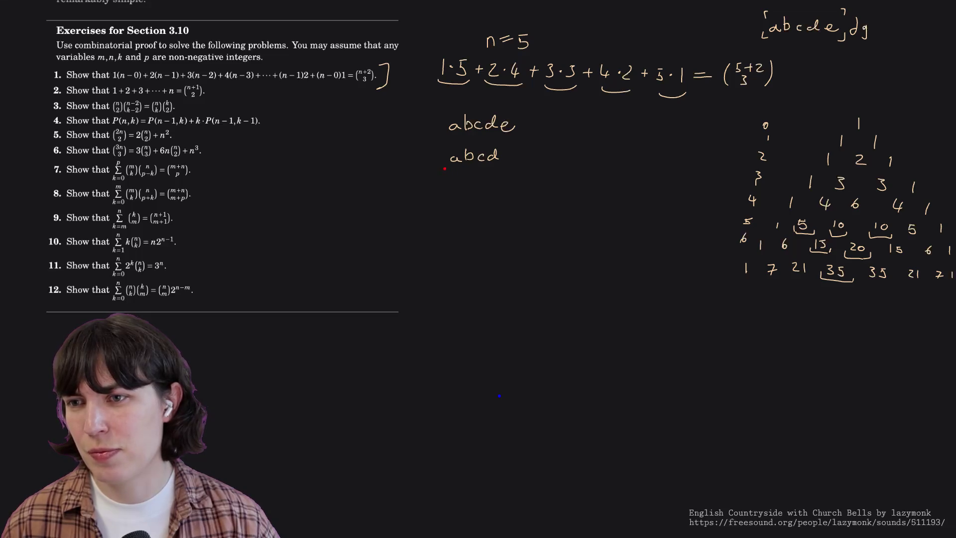
drag(437, 118, 442, 189)
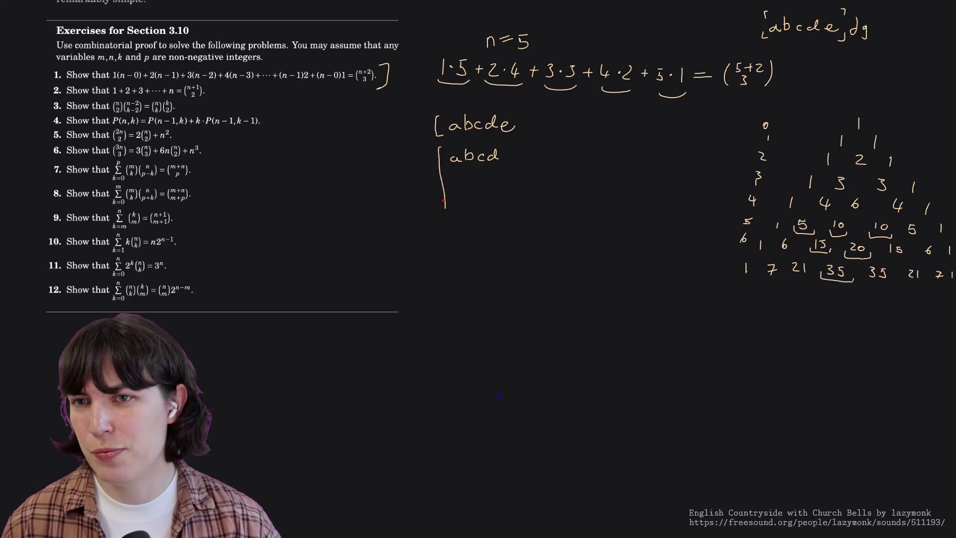
key(ctrl+z)
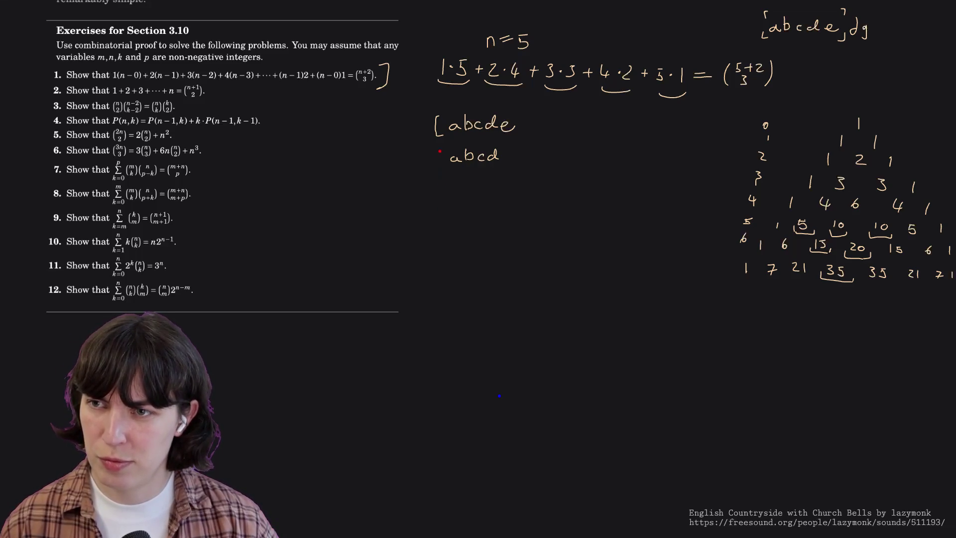
drag(440, 151, 448, 231)
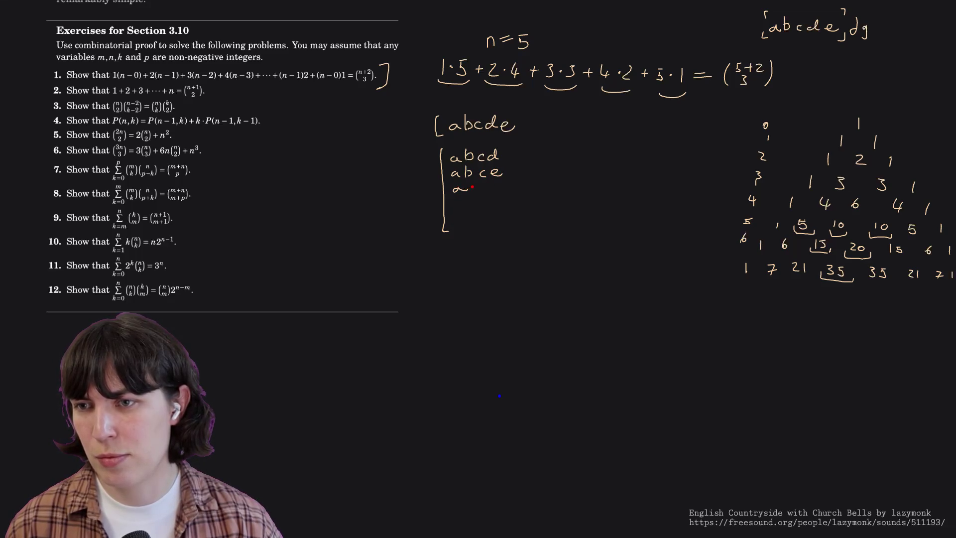
key(ctrl+z)
drag(458, 190, 482, 189)
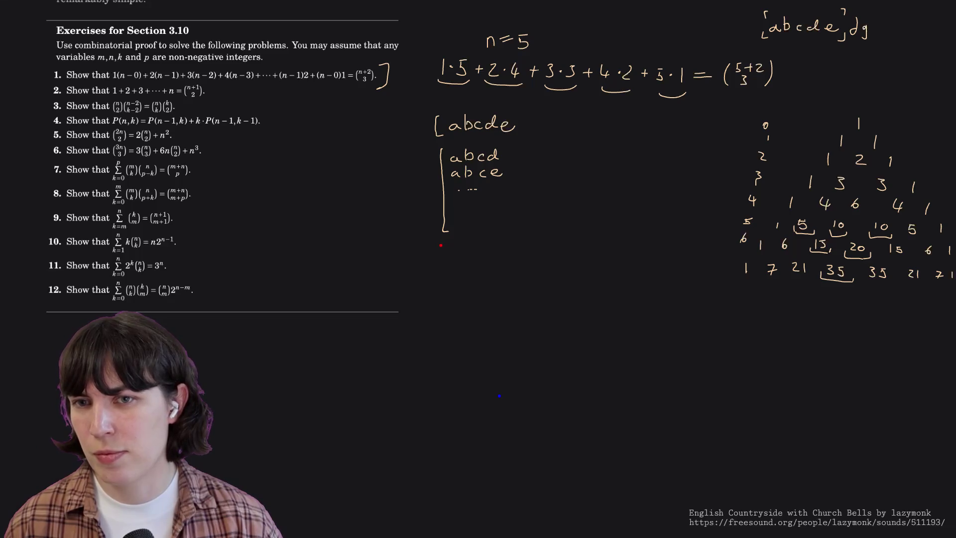
mouse_move(446, 246)
mouse_down()
mouse_move(443, 292)
mouse_move(455, 302)
mouse_up()
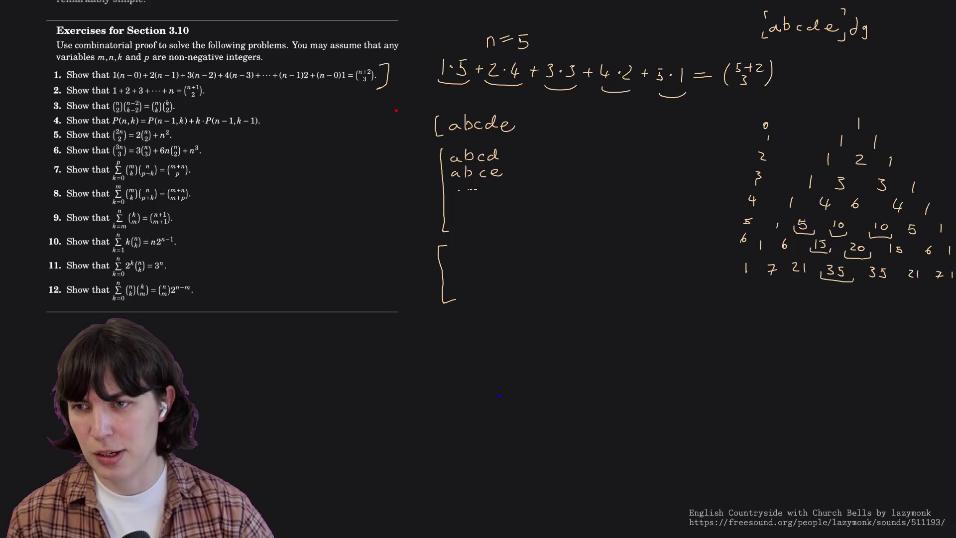
Erase the abcde list and its bracket, leaving one empty bracket.
mouse_move(435, 124)
mouse_down()
mouse_move(466, 164)
mouse_move(494, 157)
mouse_move(497, 174)
mouse_up()
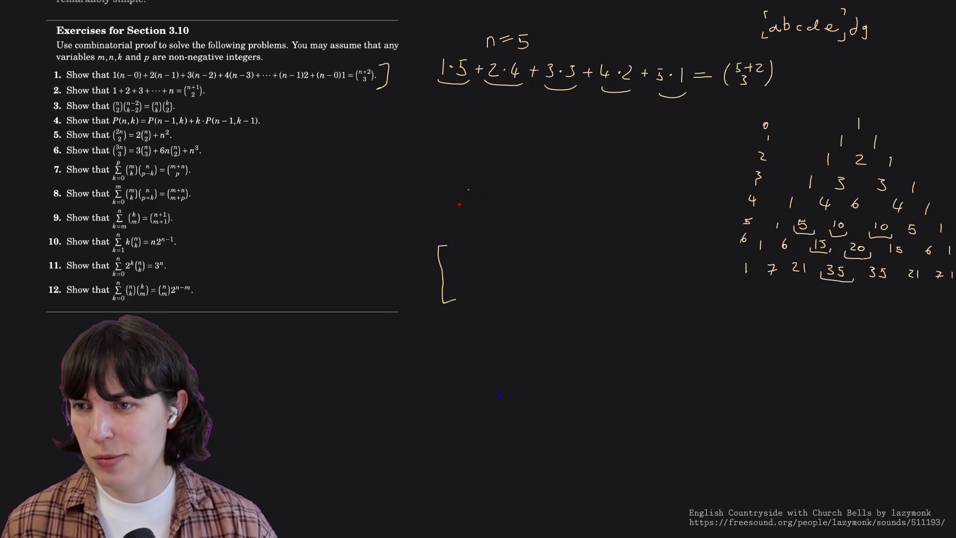
Erase the remaining brackets below the sum and undo an oversized parenthesis for a new binomial.
drag(446, 247, 449, 302)
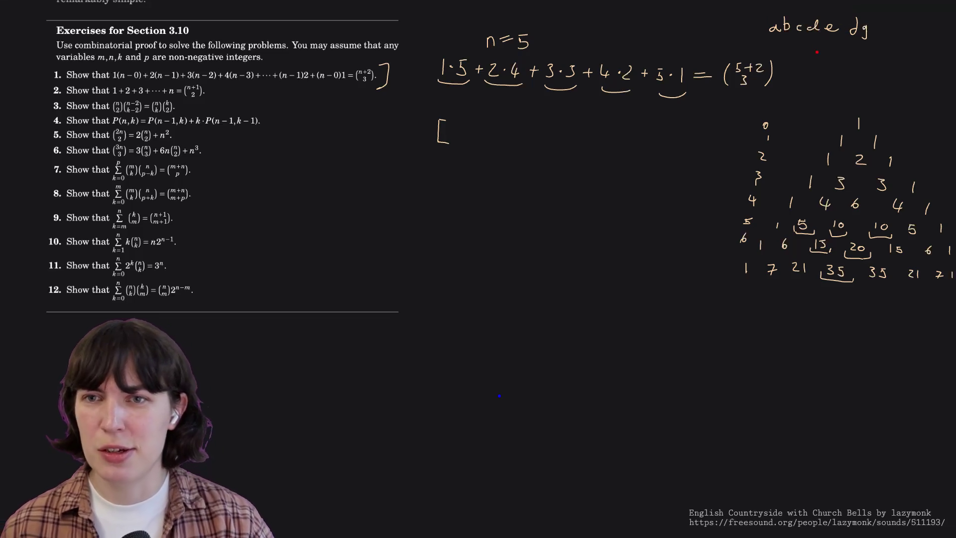
scroll(236, 247, up, 10)
scroll(236, 247, up, 5)
scroll(236, 246, down, 10)
scroll(235, 246, up, 5)
scroll(236, 246, down, 3)
scroll(235, 245, down, 2)
scroll(235, 246, down, 5)
scroll(236, 247, down, 2)
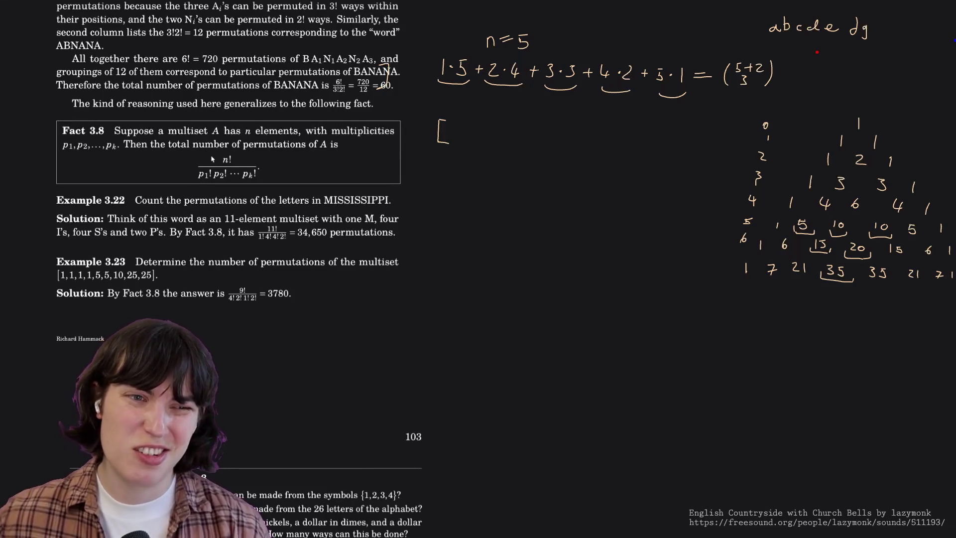
scroll(212, 158, up, 5)
scroll(212, 159, up, 5)
scroll(213, 158, up, 5)
scroll(212, 159, up, 5)
scroll(213, 158, up, 5)
scroll(213, 158, up, 5)
scroll(212, 158, up, 5)
scroll(213, 158, up, 5)
scroll(213, 159, up, 3)
scroll(212, 160, up, 3)
scroll(212, 160, up, 2)
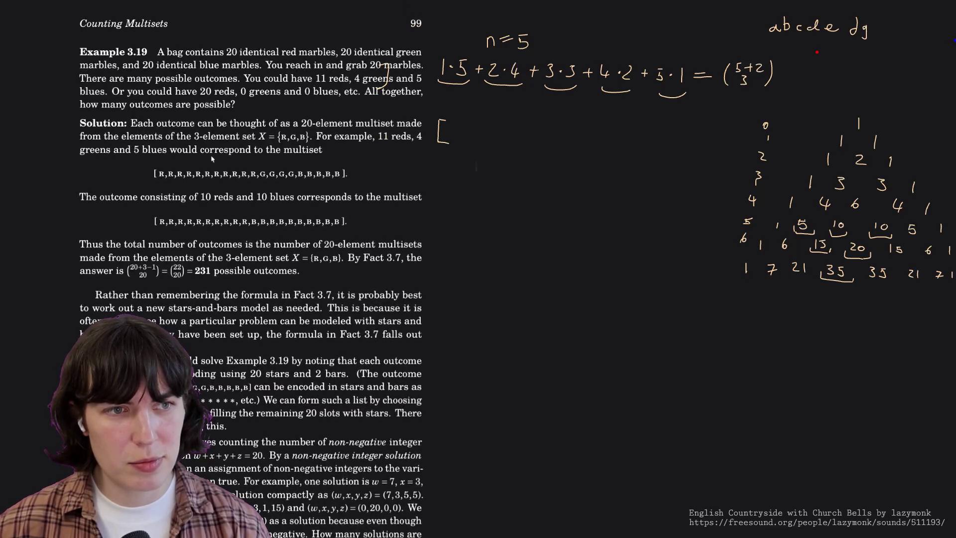
scroll(212, 159, up, 3)
scroll(213, 159, up, 3)
scroll(213, 160, up, 3)
scroll(213, 159, up, 2)
scroll(213, 159, up, 3)
scroll(213, 159, up, 1)
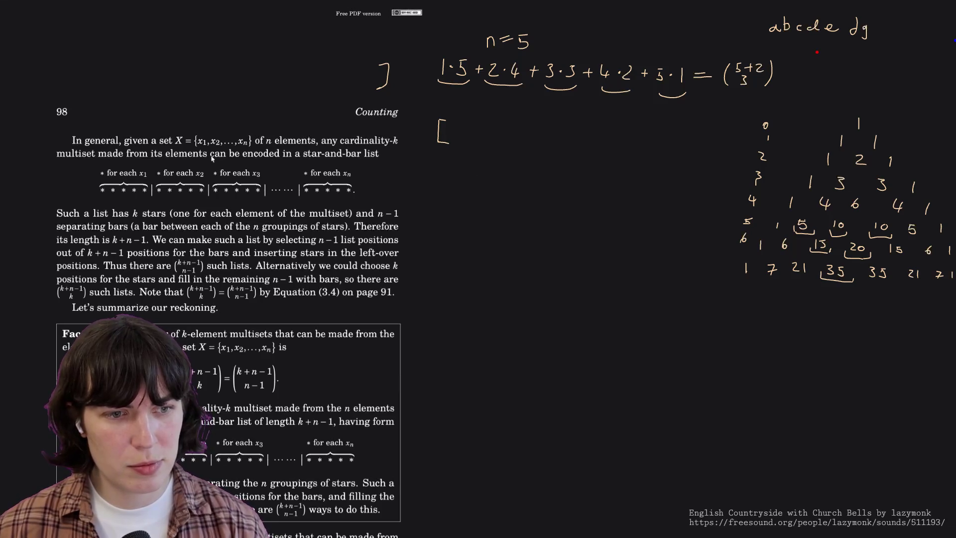
scroll(212, 158, down, 1)
scroll(212, 158, down, 4)
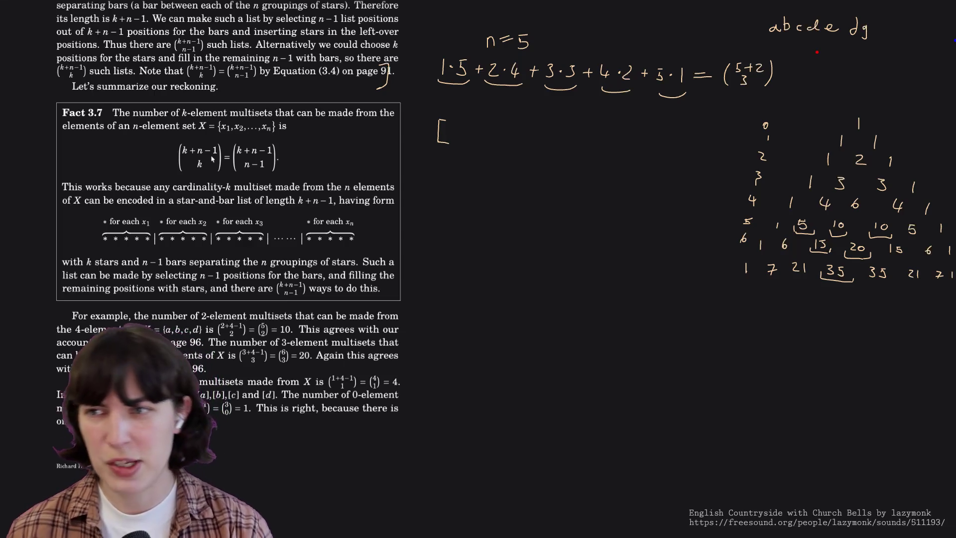
key(ctrl+z)
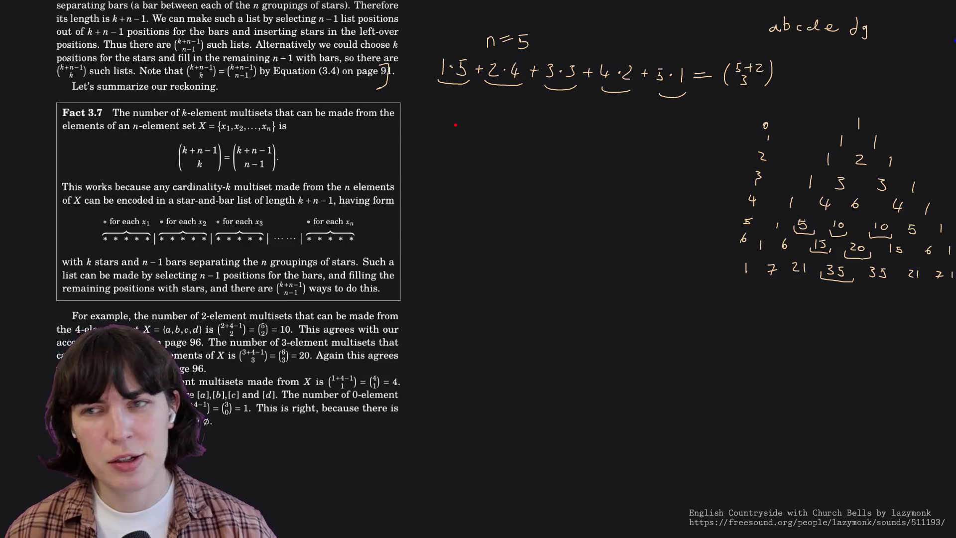
mouse_move(454, 127)
mouse_down()
mouse_move(453, 150)
mouse_move(452, 138)
mouse_up()
key(ctrl+z)
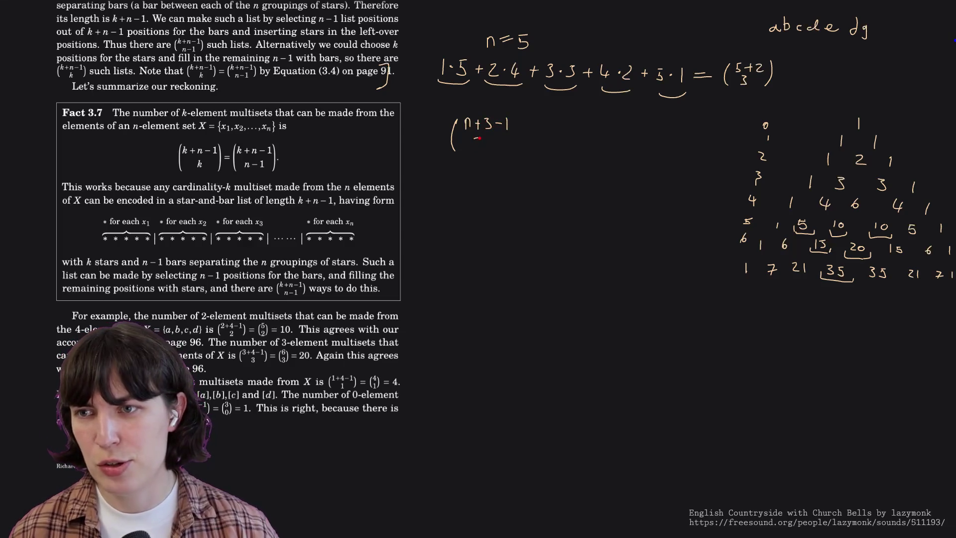
Close the binomial (n+3−1 over 3), undo a stray bracket and the dg, and label the letters S = {abcde}.
drag(516, 116, 519, 148)
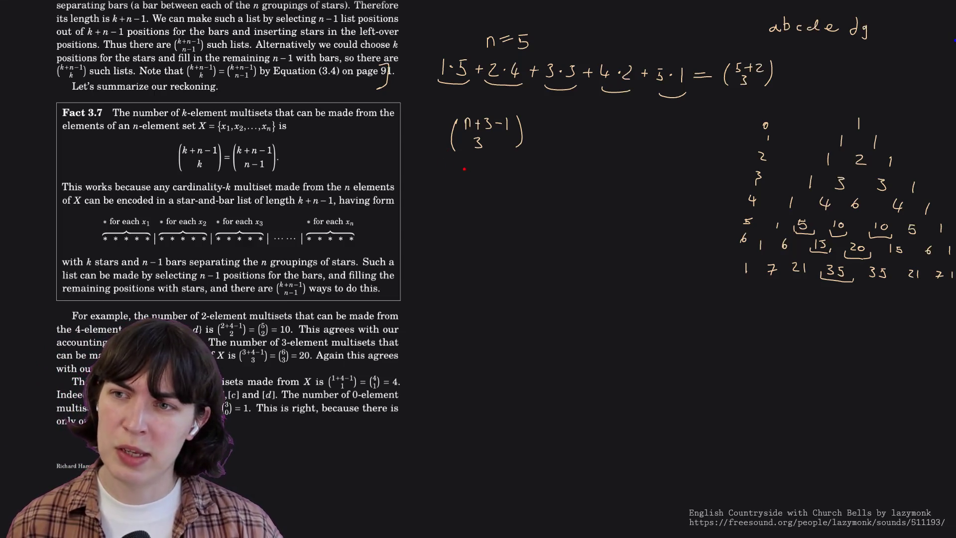
drag(462, 176, 456, 196)
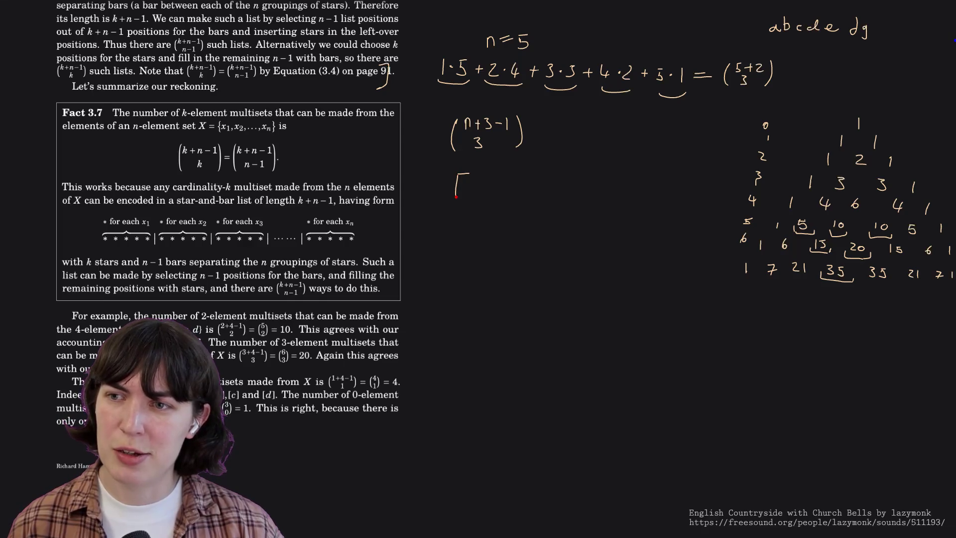
key(ctrl+z)
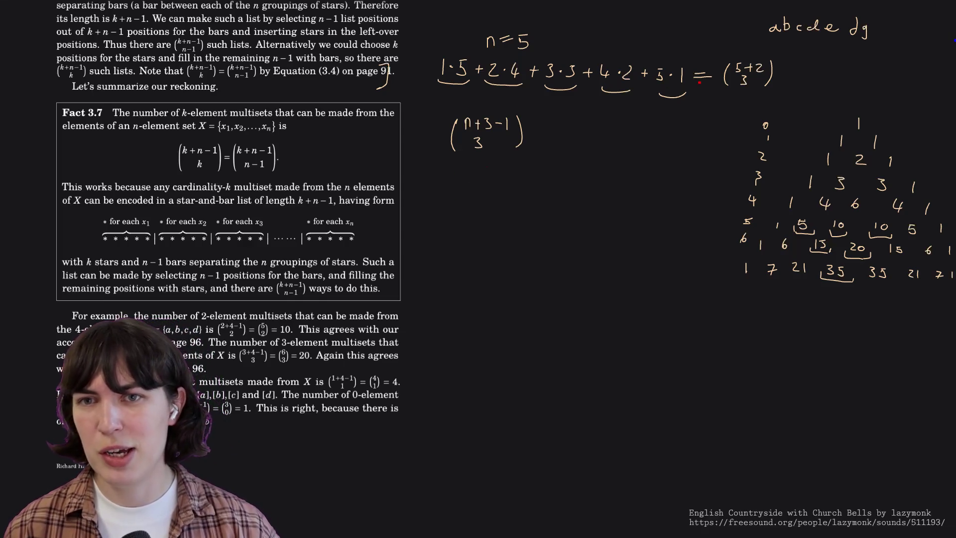
key(ctrl+z)
key(ctrl+z)
drag(744, 18, 736, 29)
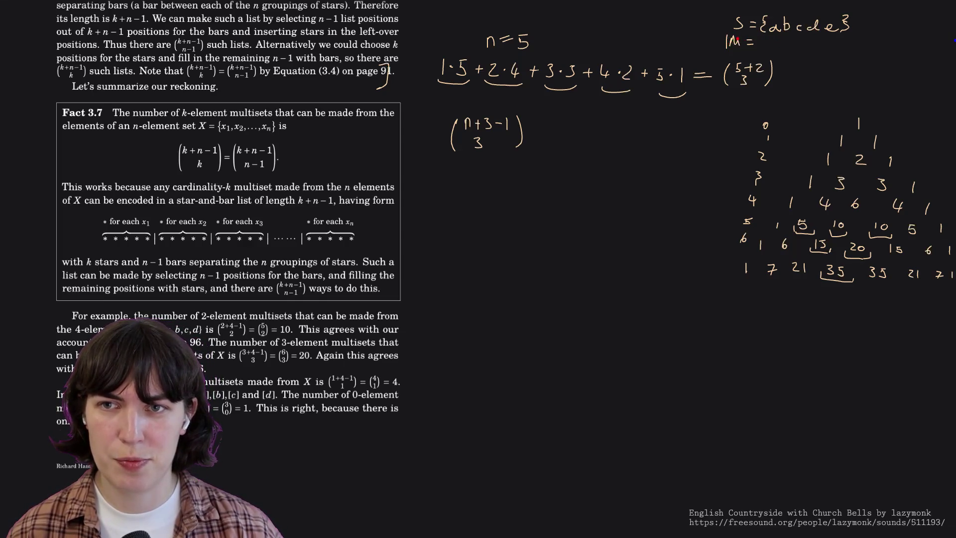
Write |M| = 3, draw arrows at both binomials, then undo the arrow beside 5+2.
drag(762, 37, 763, 45)
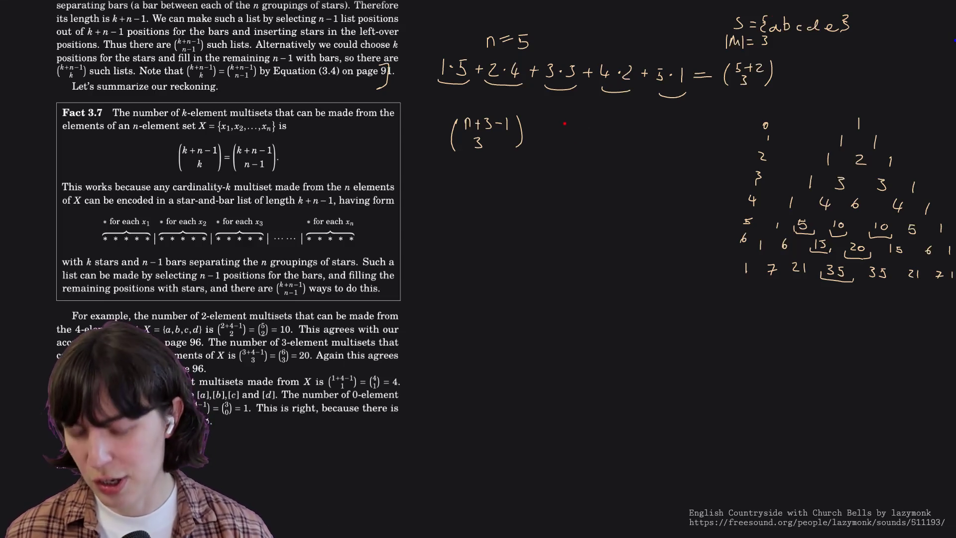
drag(536, 124, 545, 129)
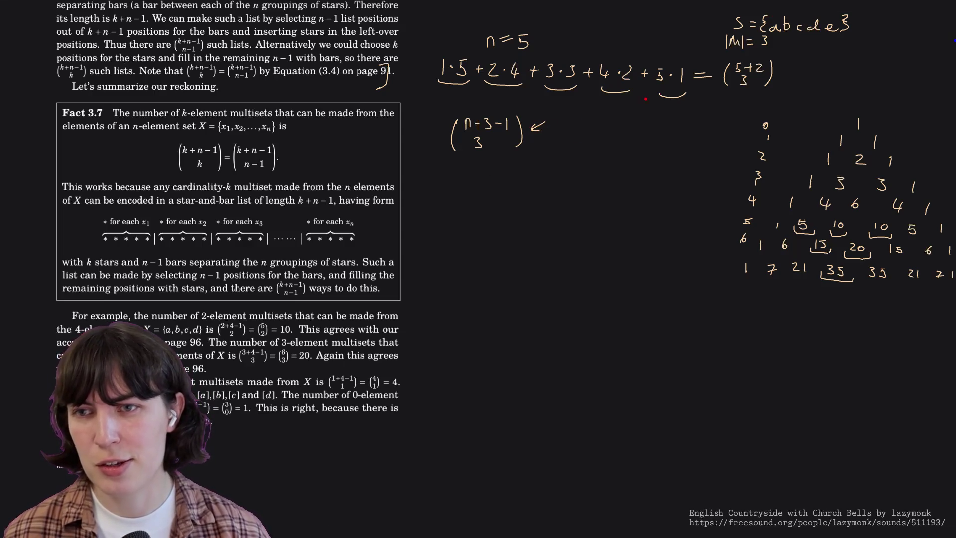
drag(799, 72, 781, 73)
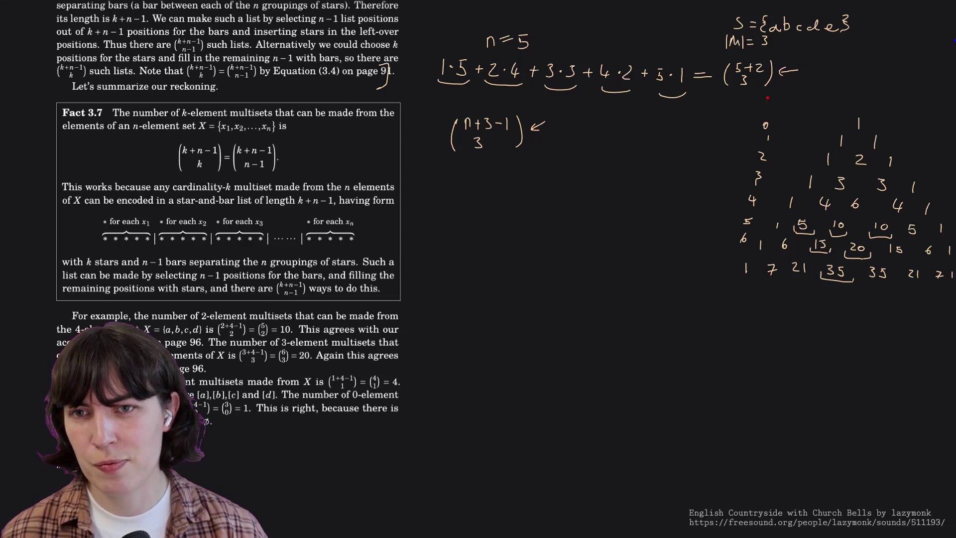
key(ctrl+z)
key(ctrl+z)
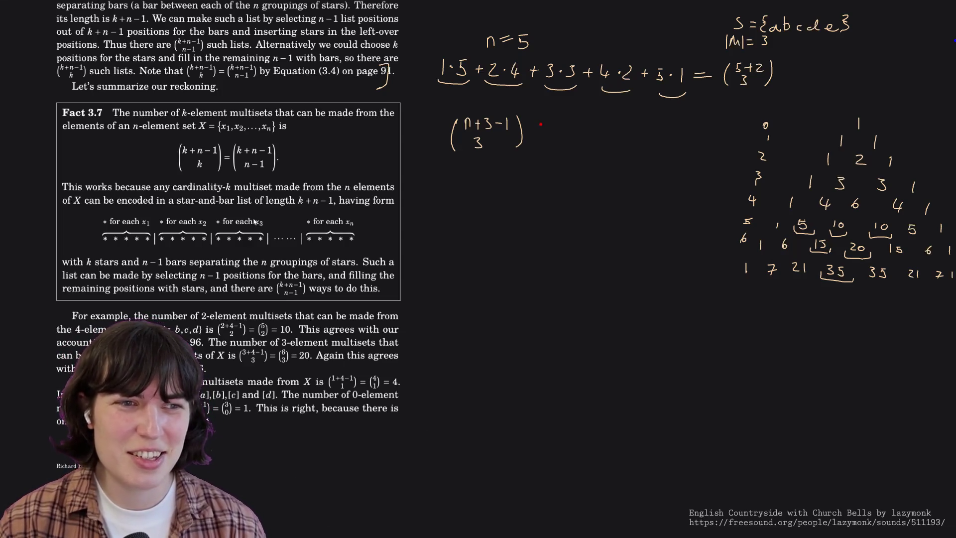
scroll(254, 222, down, 2)
scroll(254, 221, down, 10)
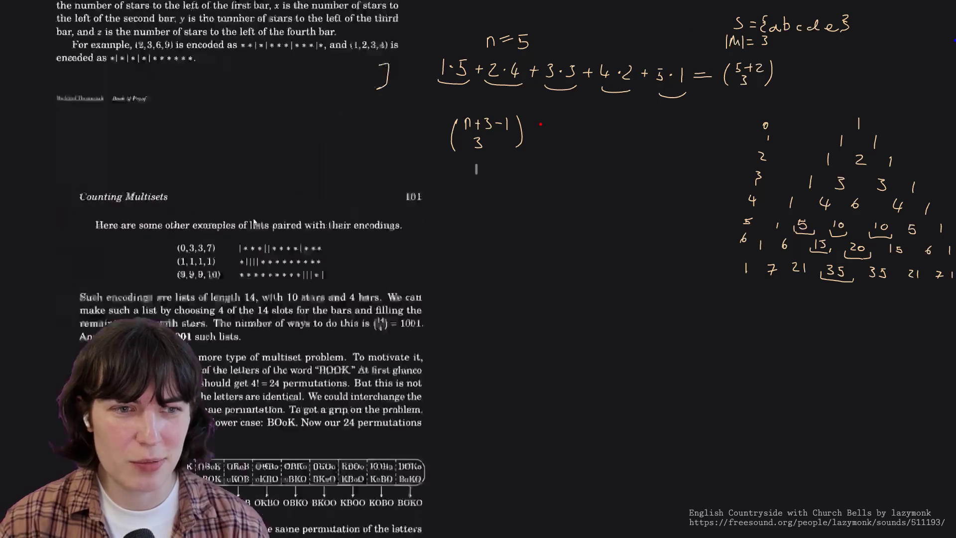
scroll(254, 221, down, 10)
scroll(255, 222, down, 5)
scroll(254, 221, down, 5)
scroll(254, 221, down, 3)
scroll(254, 222, down, 8)
scroll(254, 221, down, 3)
scroll(254, 221, down, 5)
scroll(254, 222, up, 5)
scroll(254, 221, up, 3)
scroll(254, 221, down, 3)
scroll(254, 221, up, 1)
scroll(254, 221, down, 3)
scroll(255, 221, down, 3)
scroll(254, 221, up, 1)
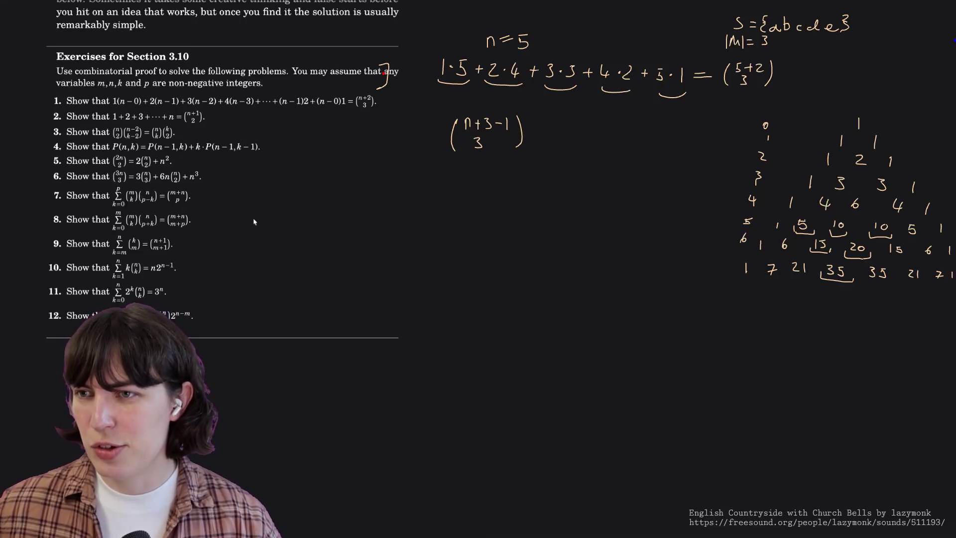
Undo the stray bracket stroke beside the Section 3.10 exercise text.
key(ctrl+z)
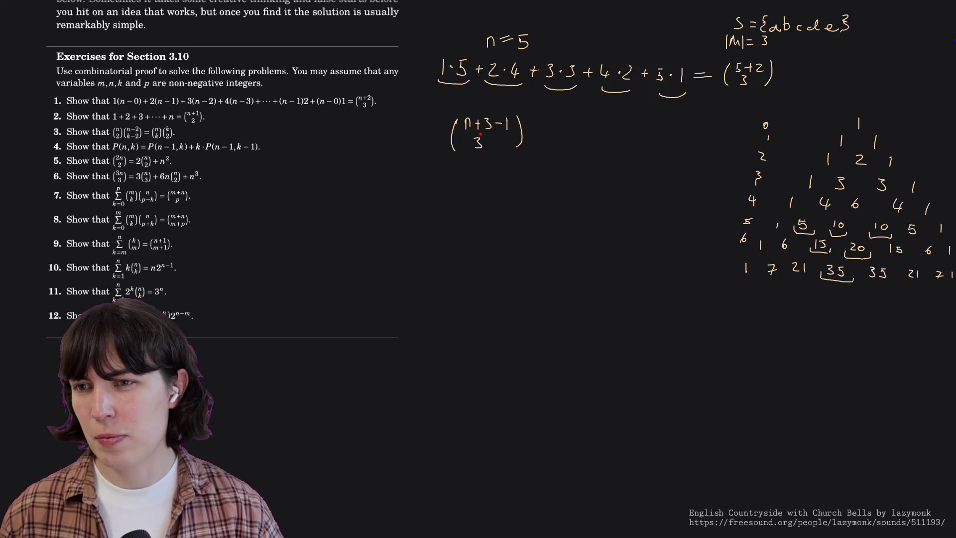
Circle the 3 in the binomial, undo it, and write 1·5 below the binomial.
mouse_move(483, 133)
mouse_down()
mouse_move(465, 150)
mouse_move(479, 132)
mouse_up()
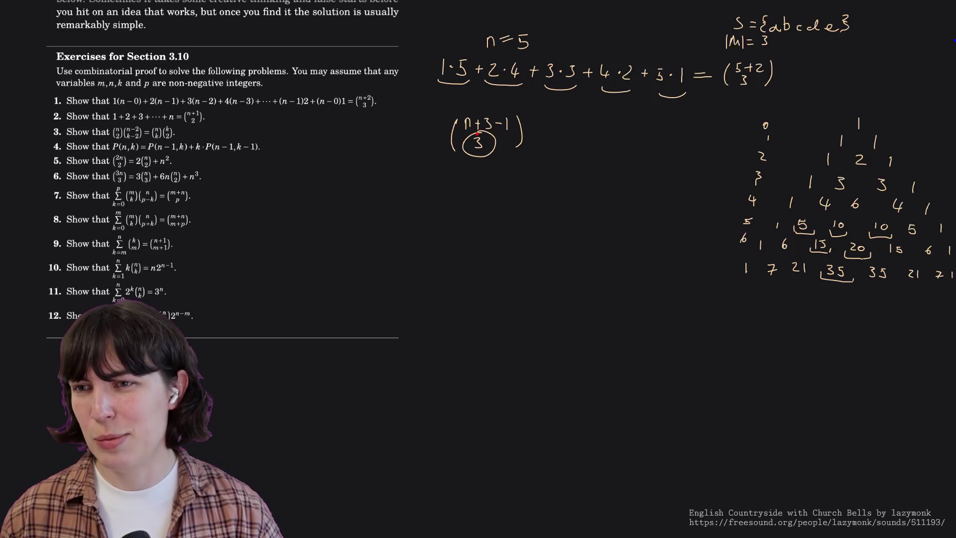
key(ctrl+z)
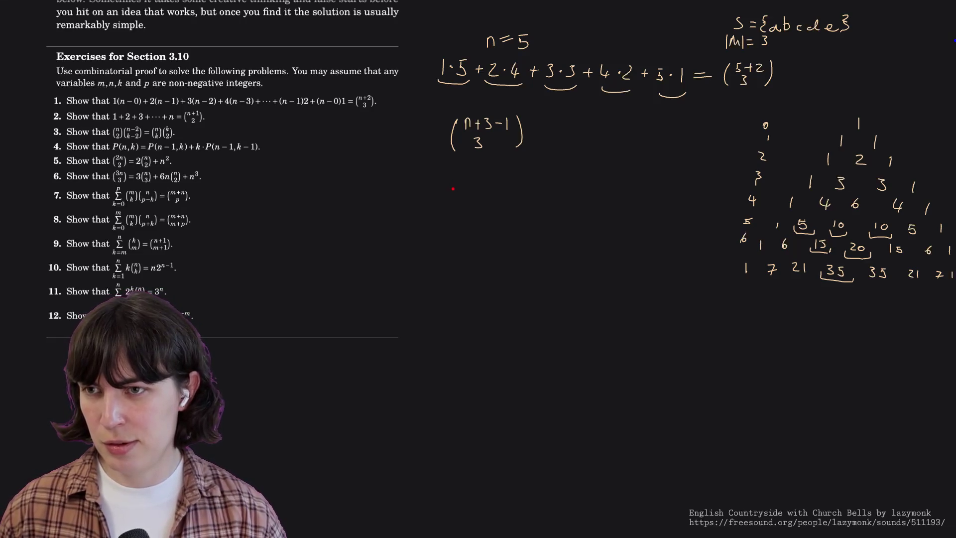
drag(451, 188, 451, 202)
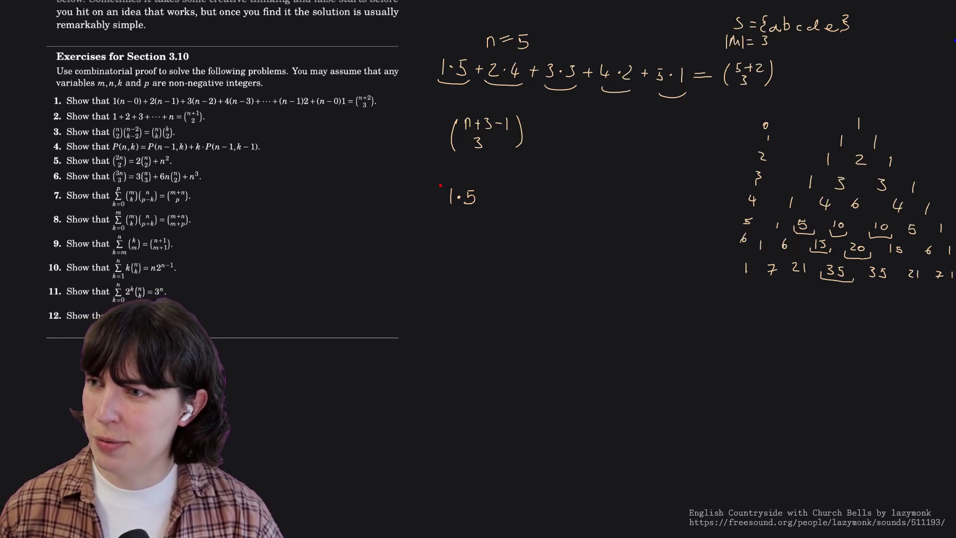
Undo stray marks and the 1·5, and write 1(n−0) with a 1 beneath it instead.
drag(429, 201, 438, 201)
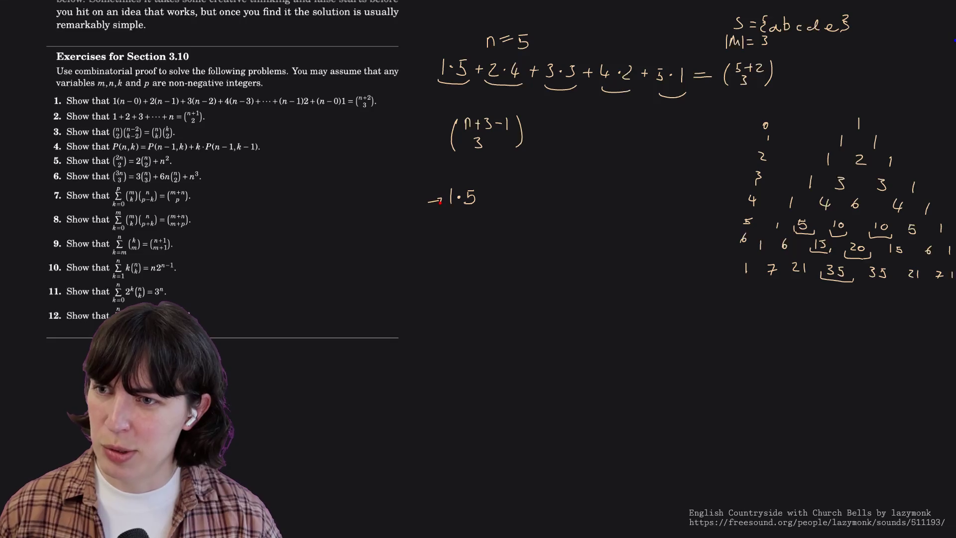
key(ctrl+z)
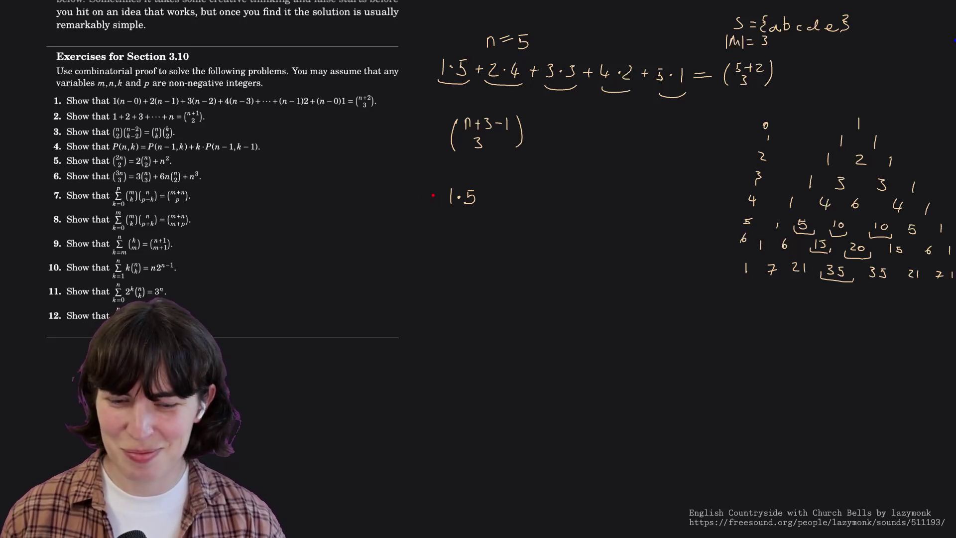
drag(434, 190, 437, 196)
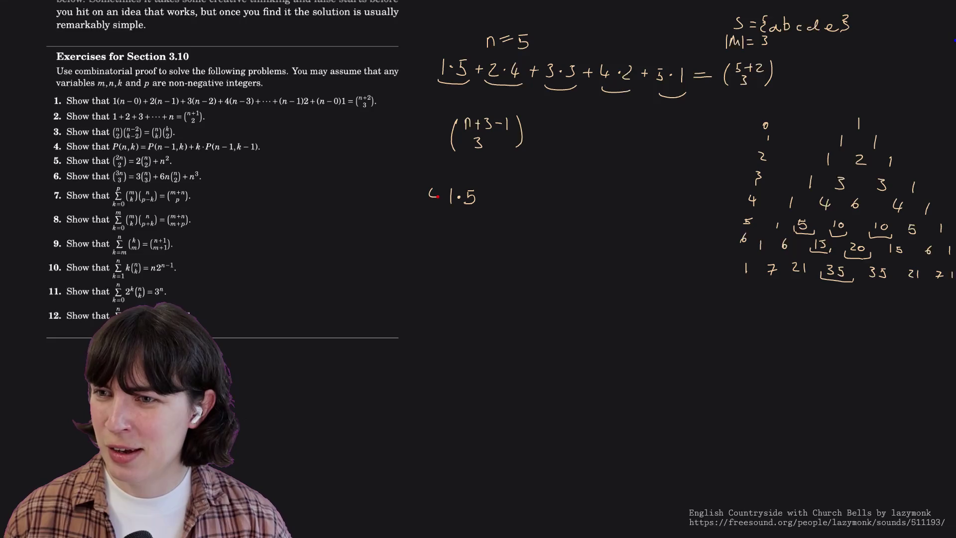
key(ctrl+z)
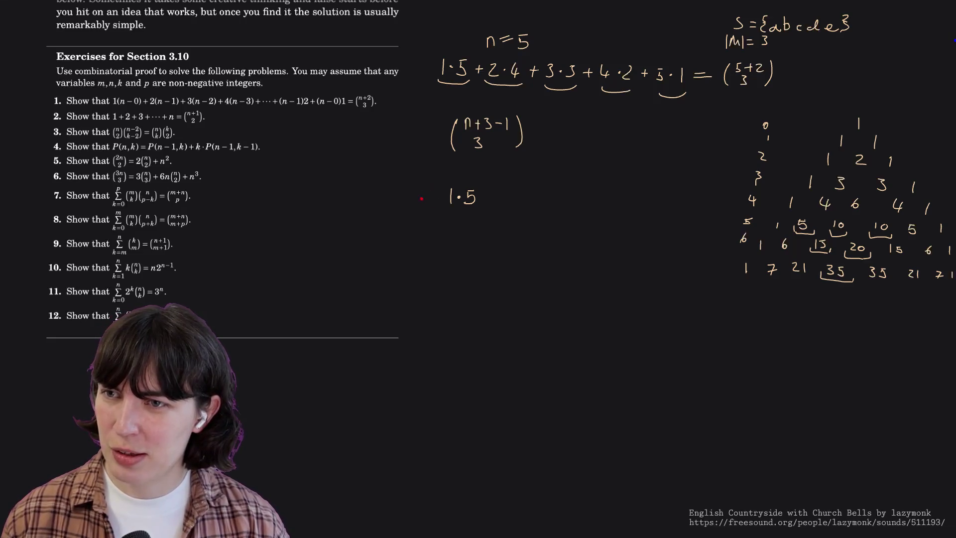
key(ctrl+z)
key(ctrl+z)
key(ctrl+z)
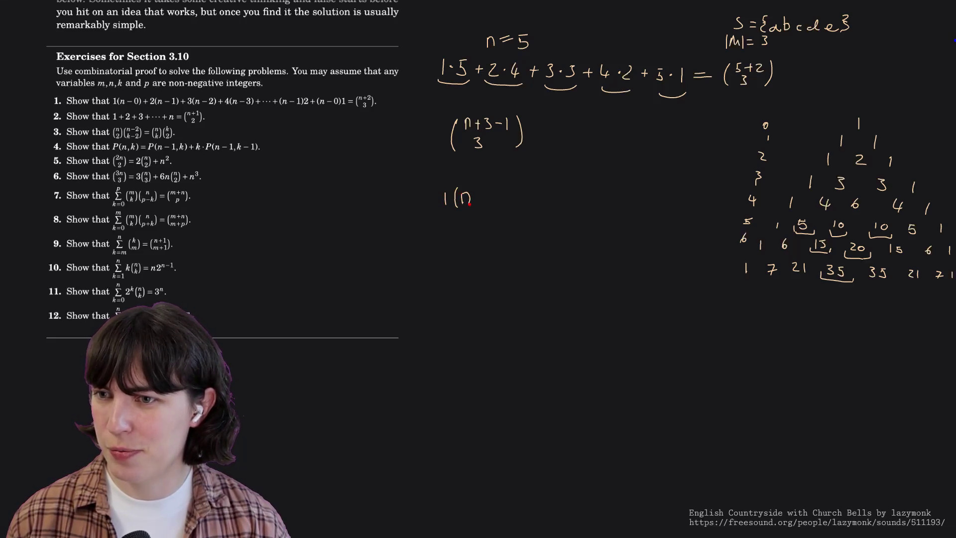
mouse_move(489, 201)
mouse_down()
mouse_move(488, 192)
mouse_move(500, 209)
mouse_up()
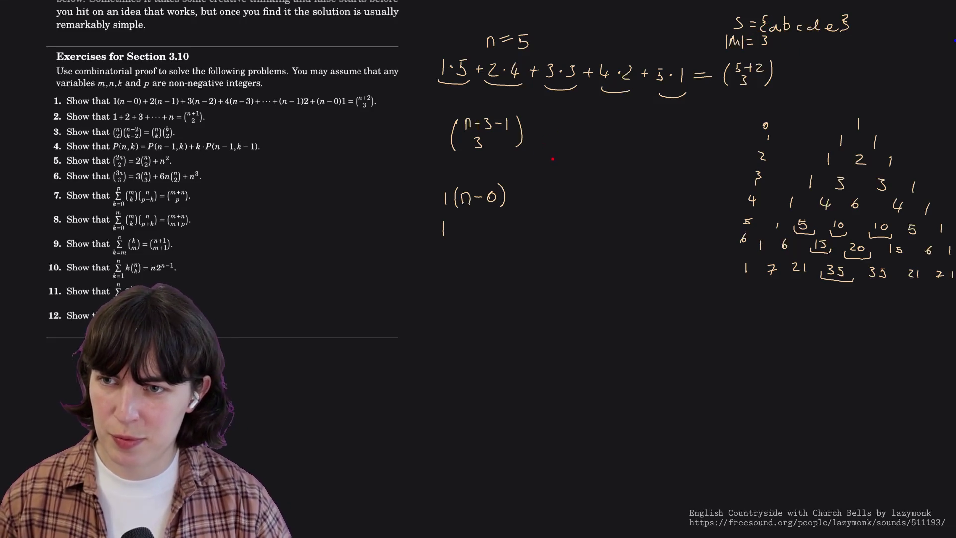
Write the [aaa] and [abc] examples to the right, then start erasing them.
mouse_move(555, 158)
mouse_down()
mouse_move(550, 167)
mouse_move(597, 168)
mouse_up()
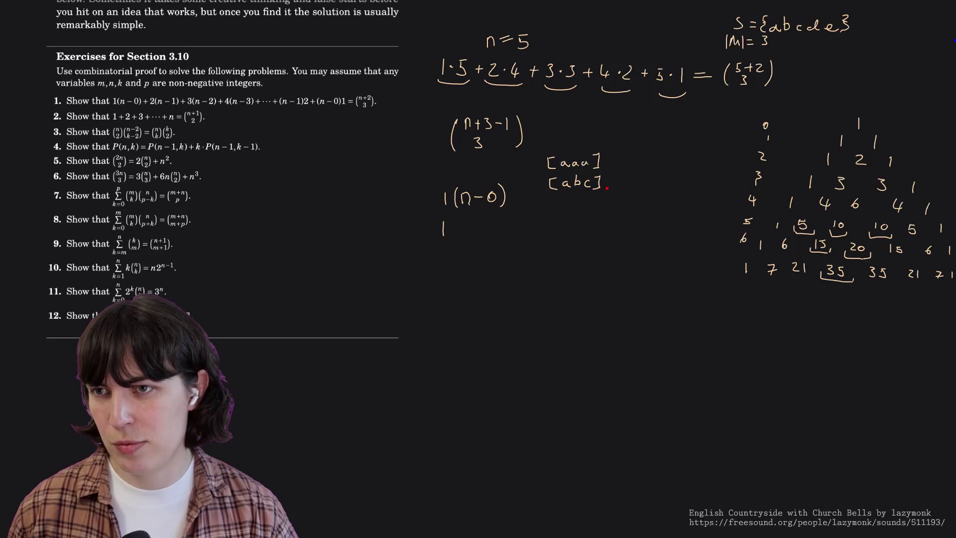
drag(595, 180, 554, 157)
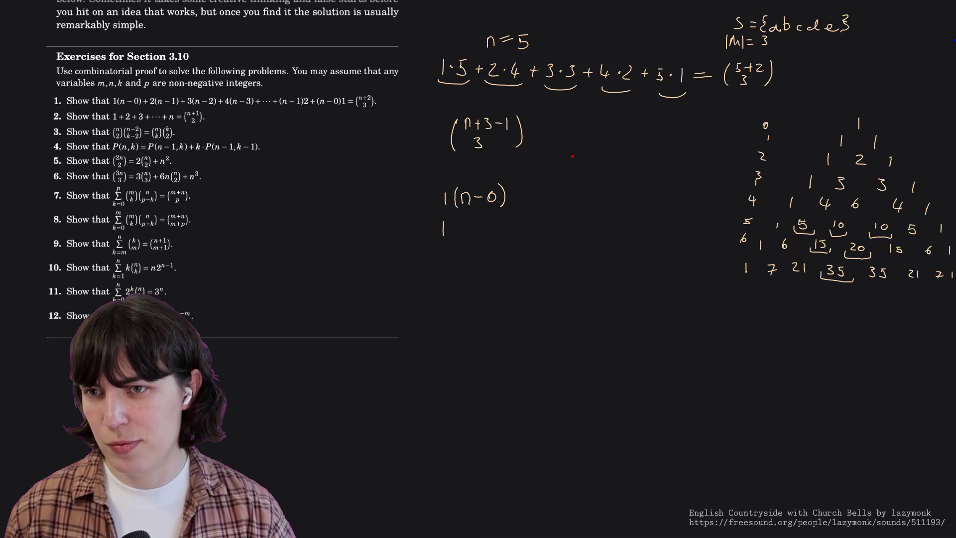
Draw a row of seven blank dashes beside the binomial and write a 1 above the fifth.
drag(559, 140, 717, 142)
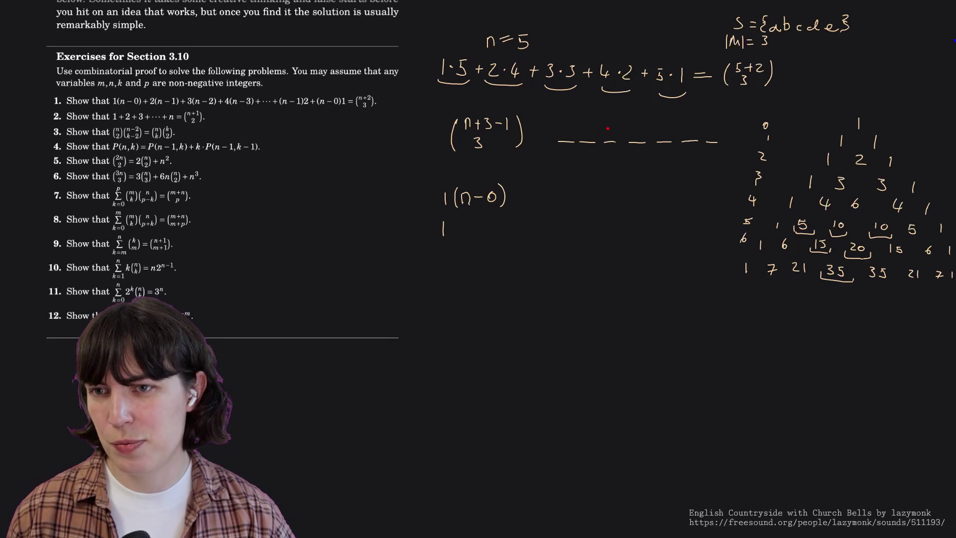
drag(665, 127, 692, 136)
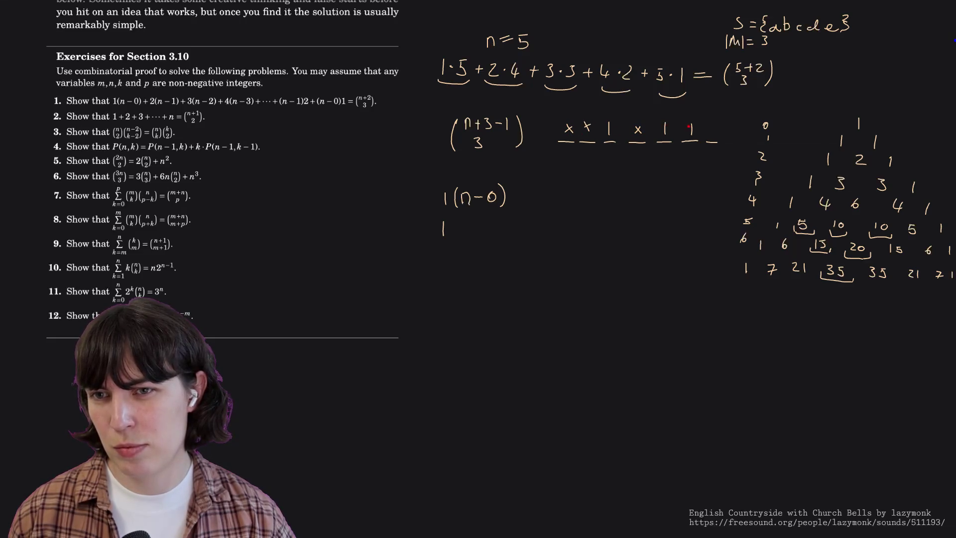
Mark the seventh and fourth dashes with asterisks to complete * * 1 * 1 1 *.
drag(714, 126, 707, 135)
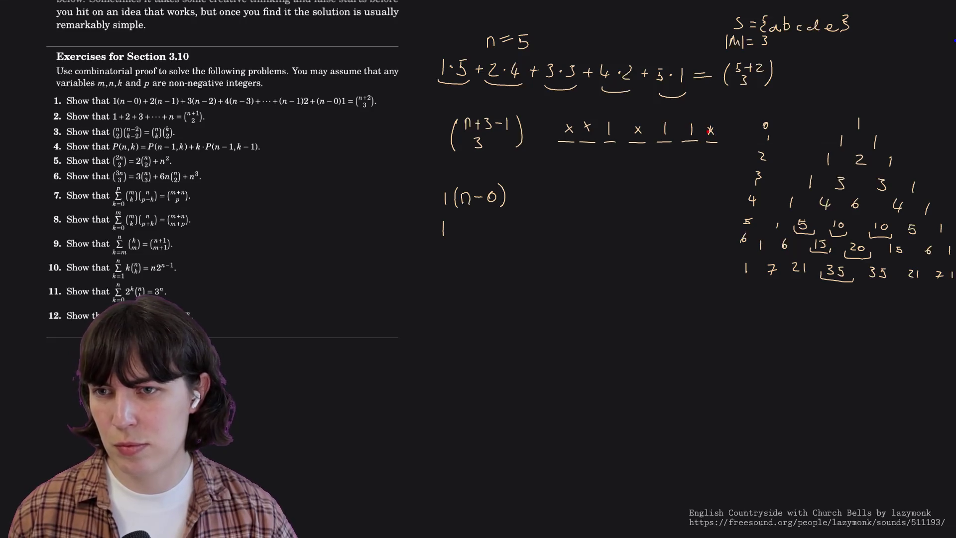
mouse_move(639, 123)
mouse_down()
mouse_move(638, 136)
mouse_move(574, 131)
mouse_up()
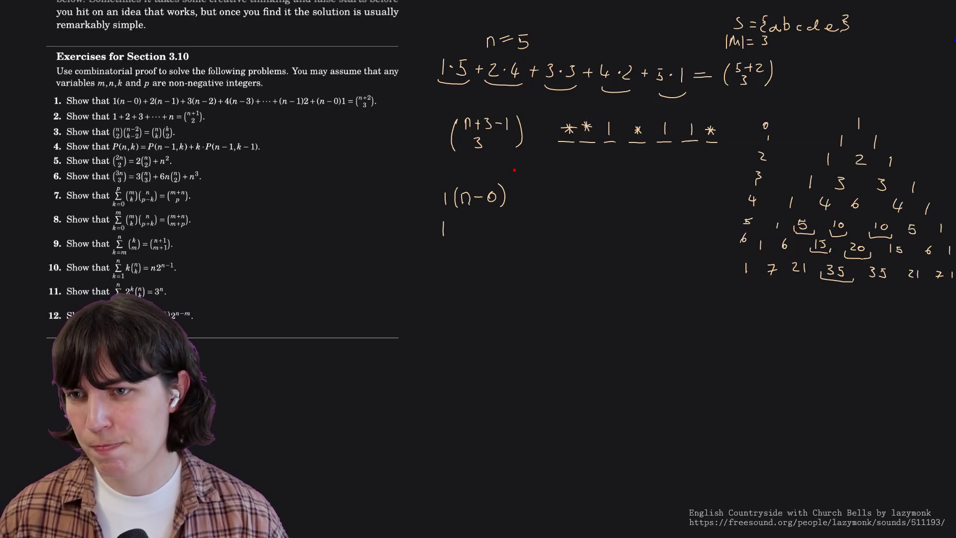
Draw an arrow at 1(n−0), trying and undoing an exponent, a parenthesis and a stray mark.
drag(513, 171, 515, 182)
key(ctrl+z)
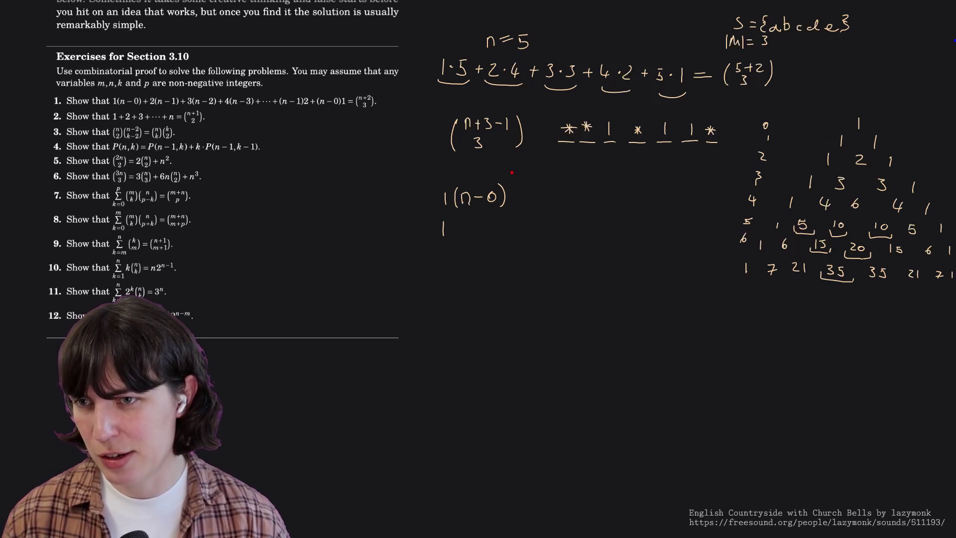
drag(409, 213, 433, 205)
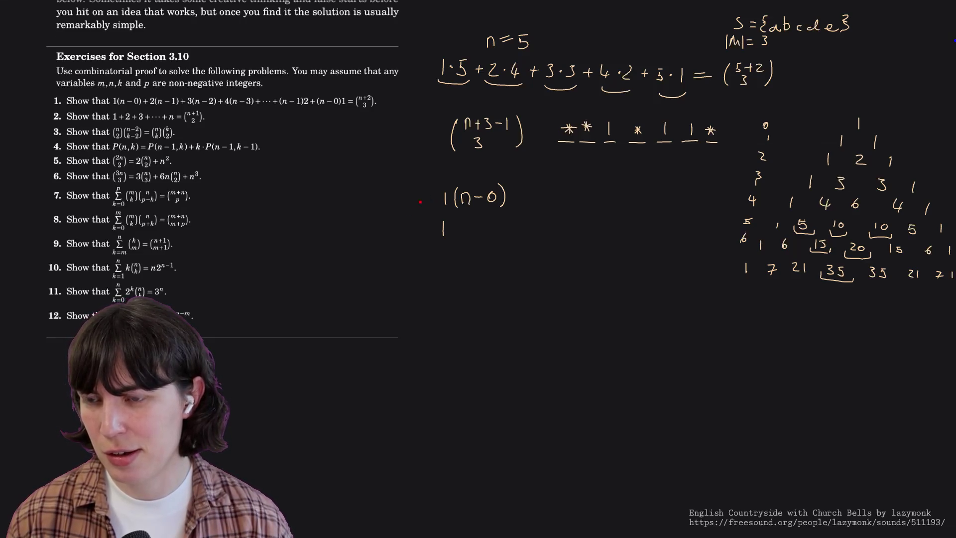
drag(425, 172, 427, 199)
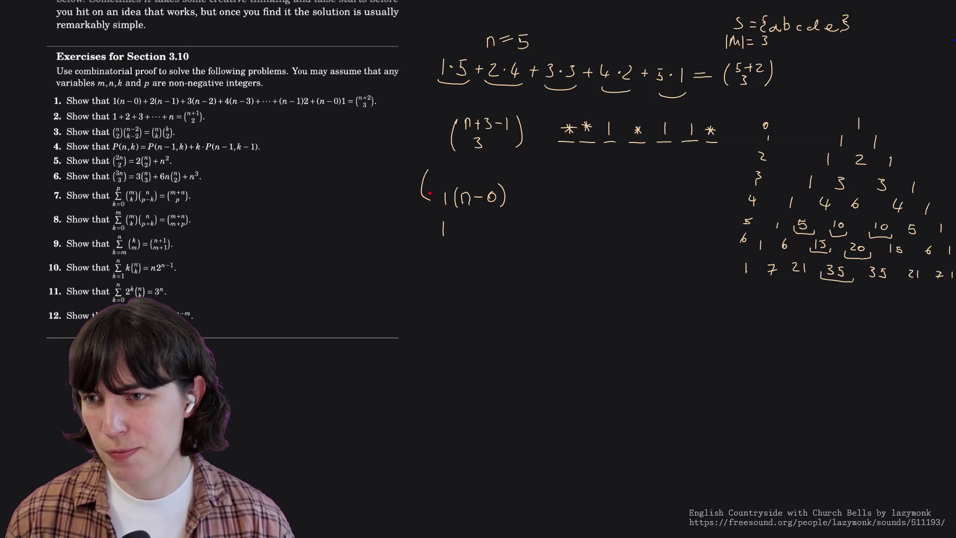
key(ctrl+z)
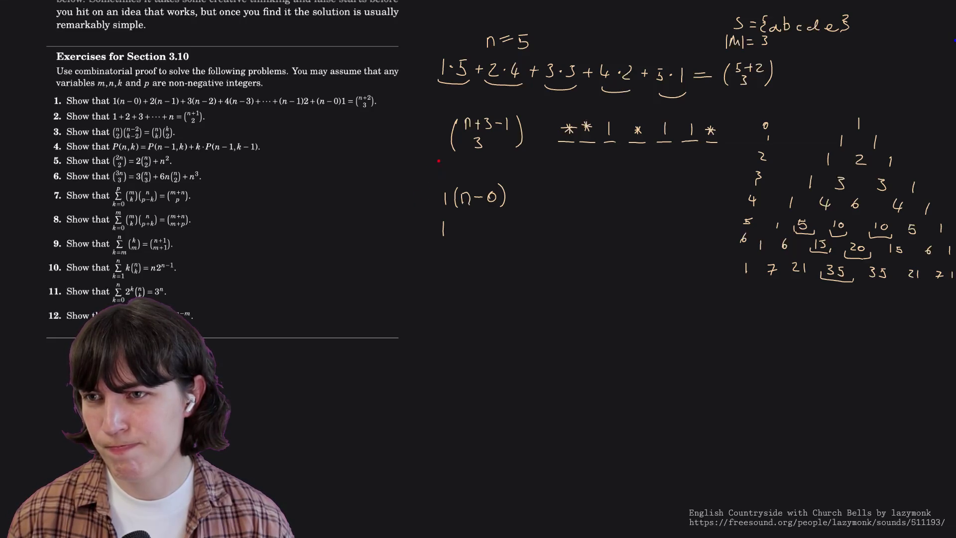
drag(438, 91, 438, 107)
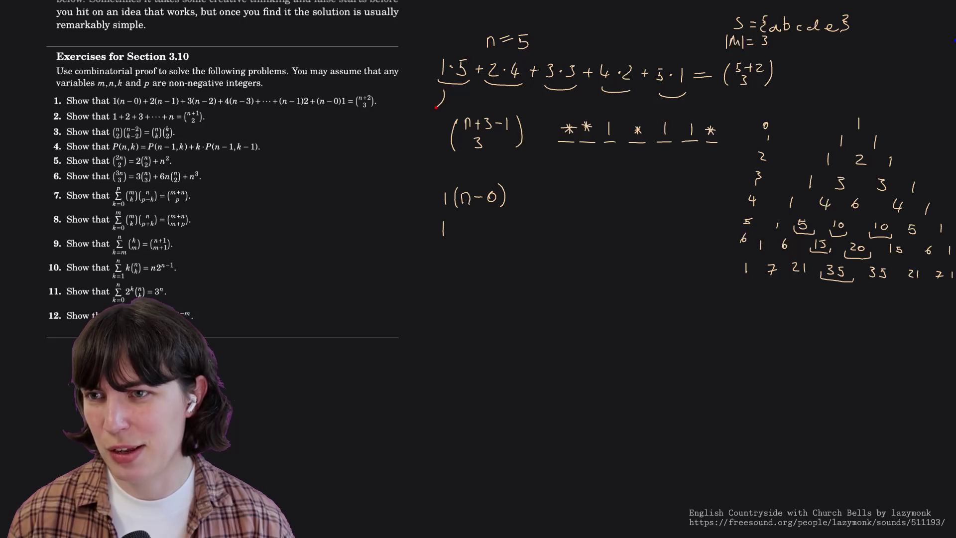
key(ctrl+z)
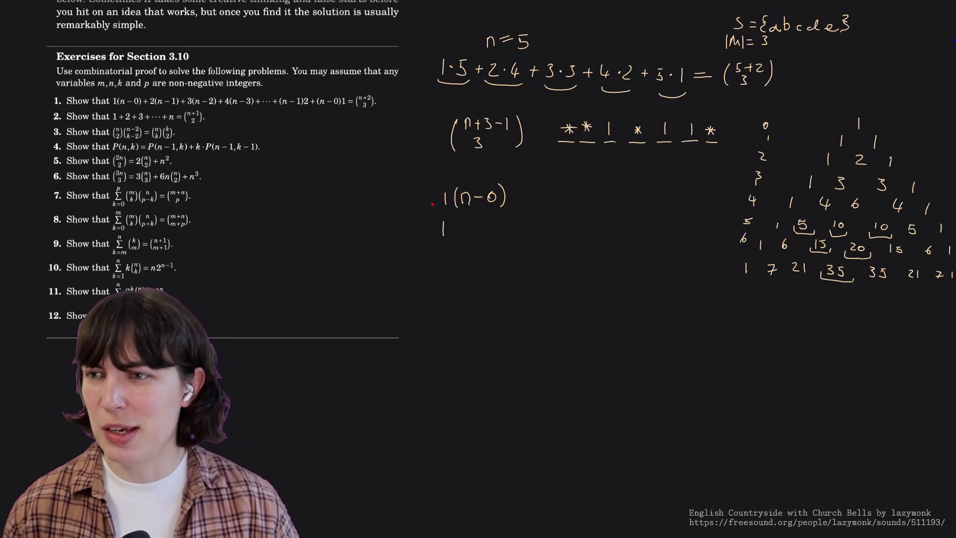
Erase the handwritten 1(n−0) and the lone 1 beneath it with the eraser.
click(446, 198)
drag(456, 196, 504, 196)
click(443, 228)
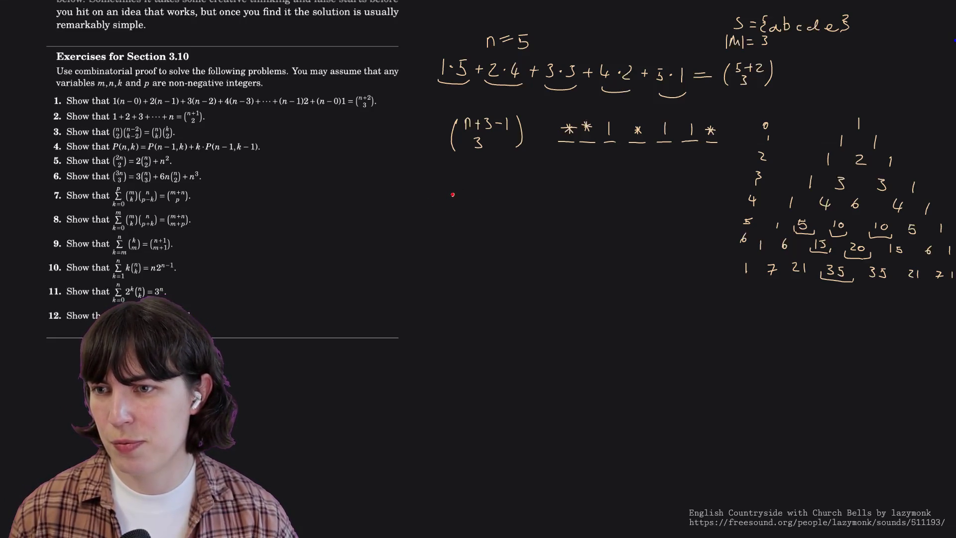
Complete a column of five dots, undo a box drawn around them, and change the top binomial's 5 to n.
click(452, 219)
click(452, 230)
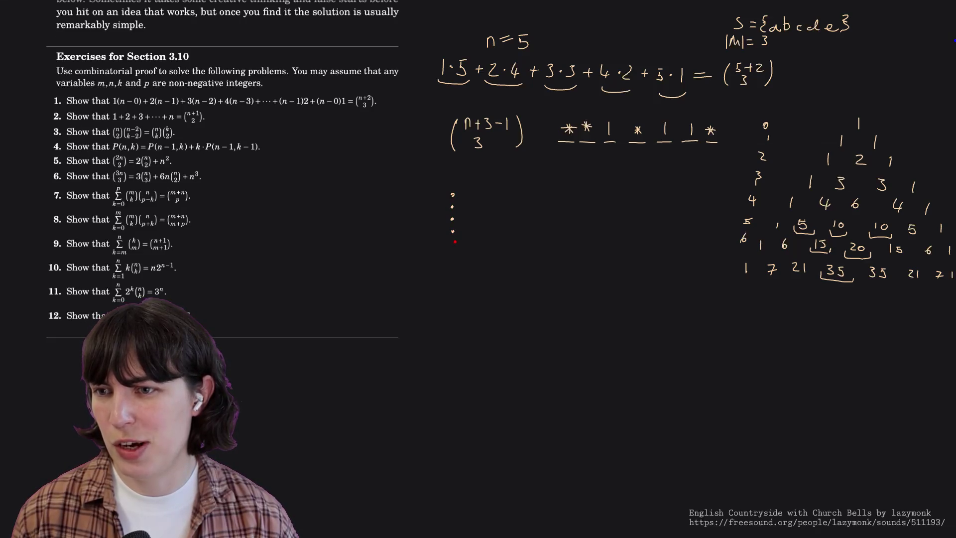
click(452, 243)
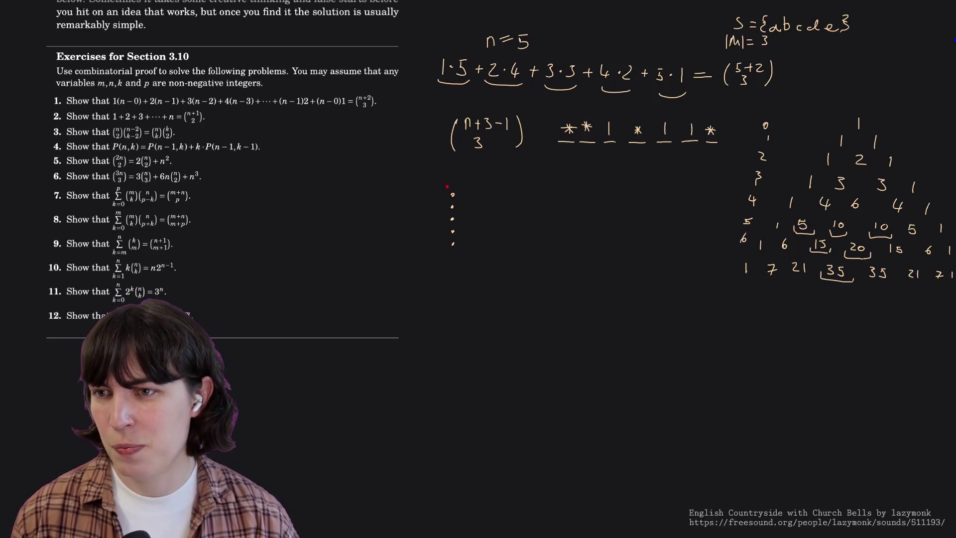
mouse_move(445, 188)
mouse_down()
mouse_move(448, 251)
mouse_move(464, 192)
mouse_up()
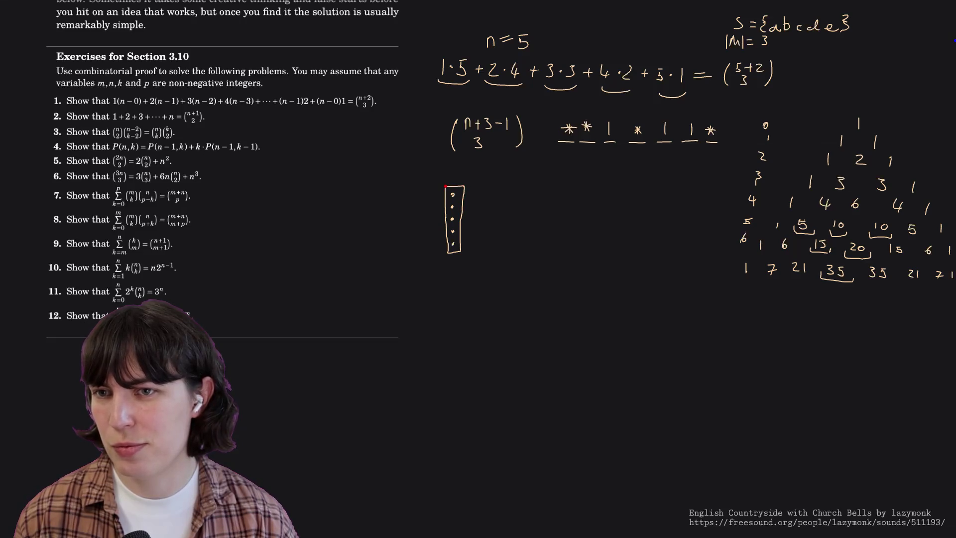
key(ctrl+z)
key(ctrl+z)
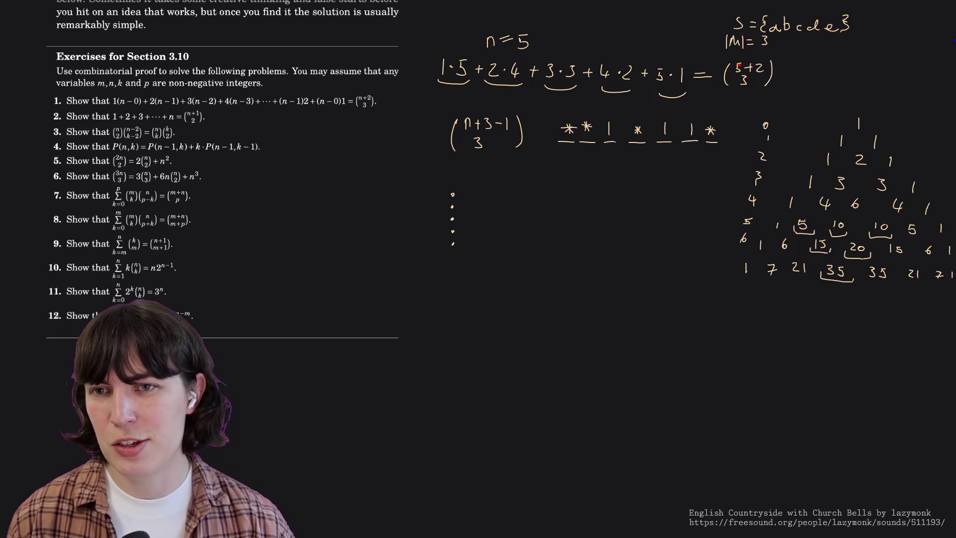
drag(733, 73, 742, 73)
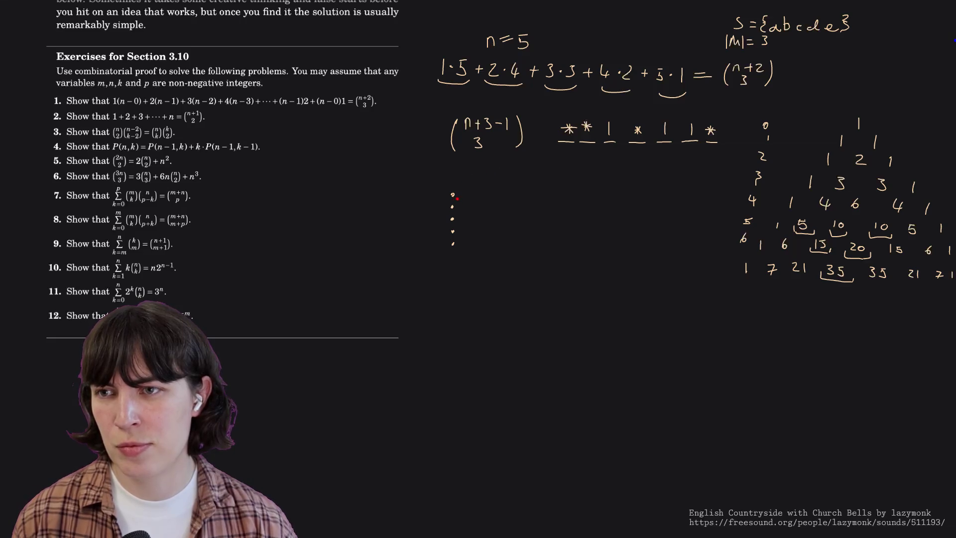
Erase the dot column and draw a row of seven blank dashes below the binomial.
drag(456, 198, 453, 225)
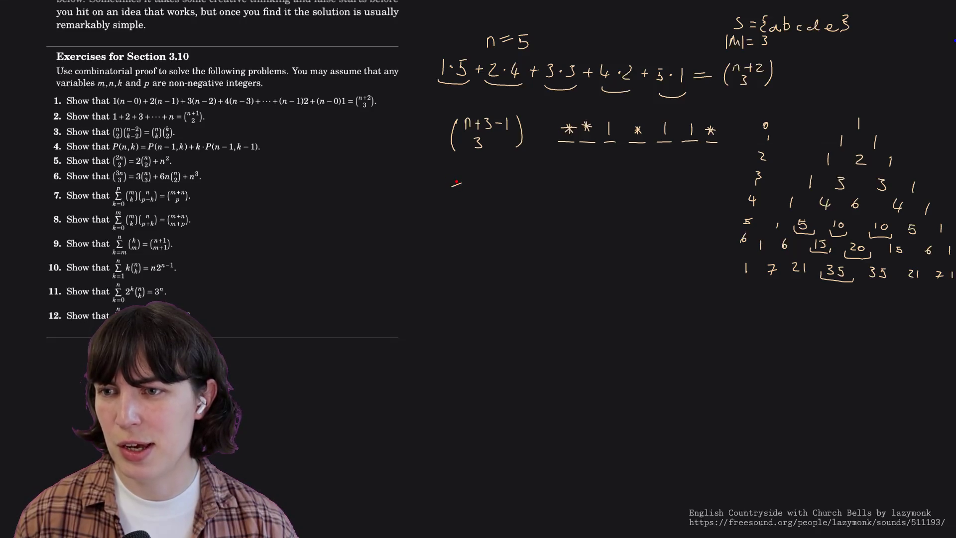
drag(452, 192, 658, 192)
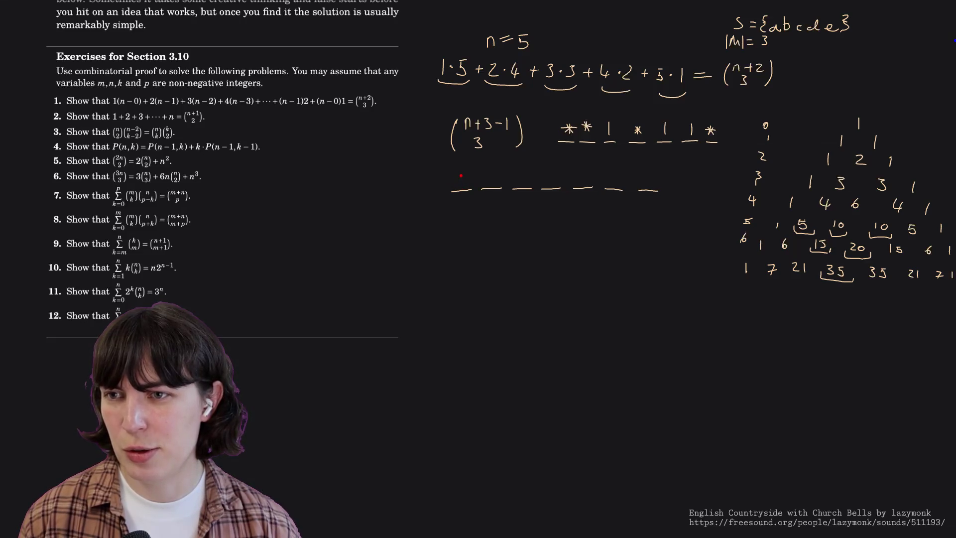
Write a b c d e 1 1 over the dashes, then erase everything after c.
drag(458, 177, 646, 184)
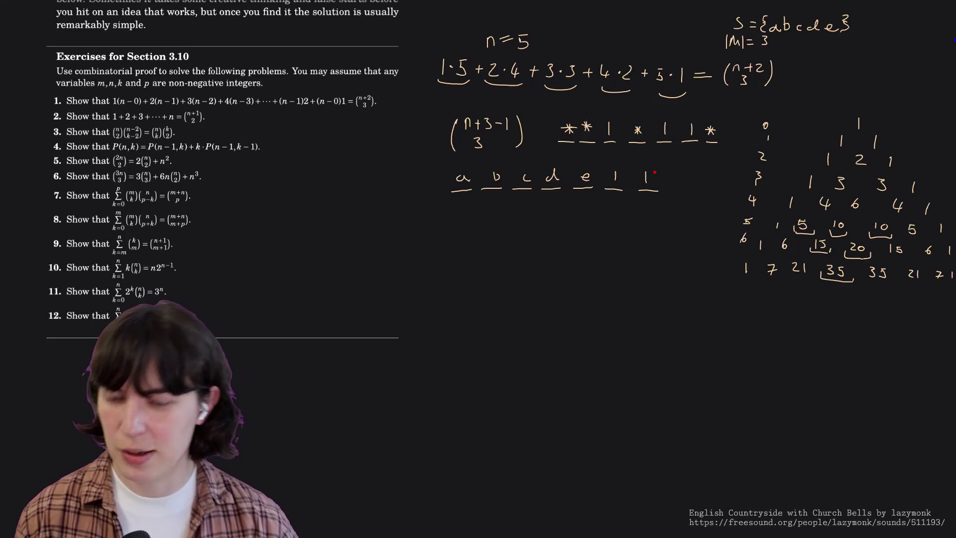
mouse_move(662, 181)
mouse_down()
mouse_move(505, 180)
mouse_move(696, 189)
mouse_up()
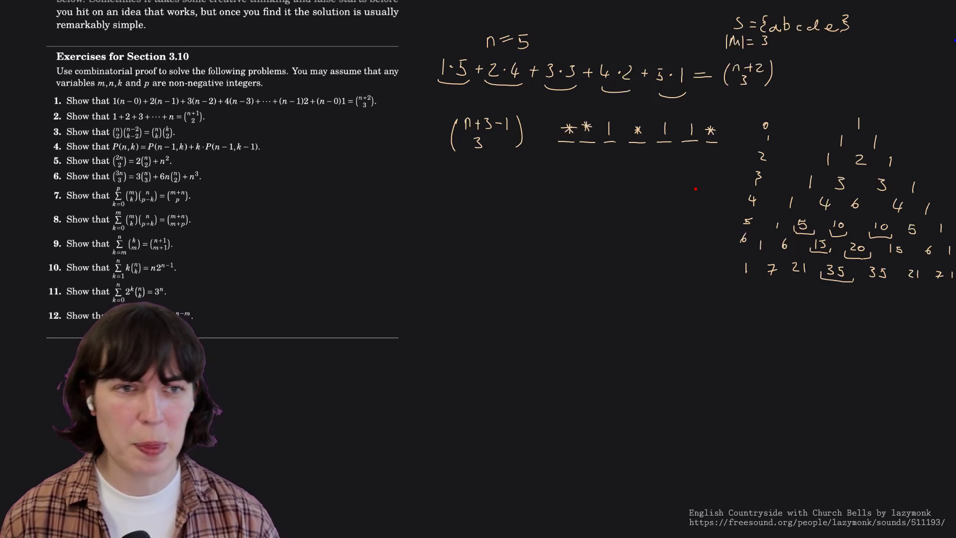
text(:Reset)
Clear all handwritten annotations with :reset and select the text of exercises 1–12.
key(Return)
text(:reset)
key(Return)
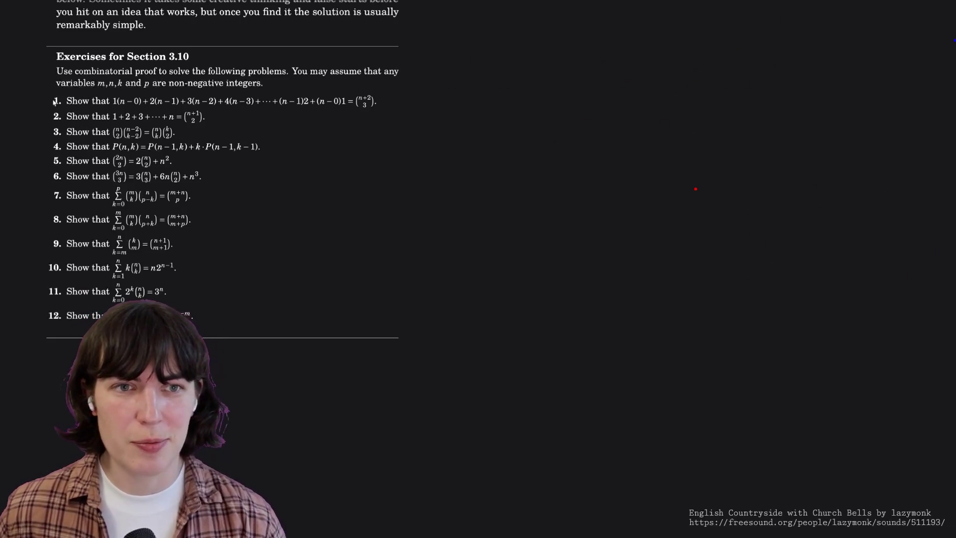
drag(54, 100, 224, 318)
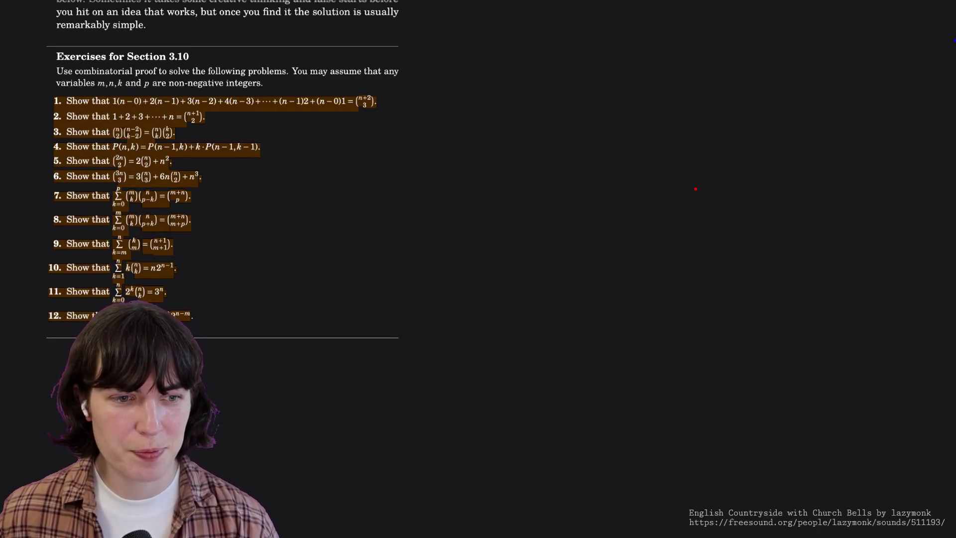
Return focus to the PDF and scroll to the Chapter 4 Direct Proof opening page.
key(alt+Tab)
scroll(221, 220, down, 5)
scroll(222, 220, down, 3)
scroll(222, 219, down, 3)
scroll(223, 218, up, 3)
scroll(221, 218, down, 3)
scroll(223, 217, down, 5)
scroll(223, 217, down, 3)
scroll(222, 217, up, 1)
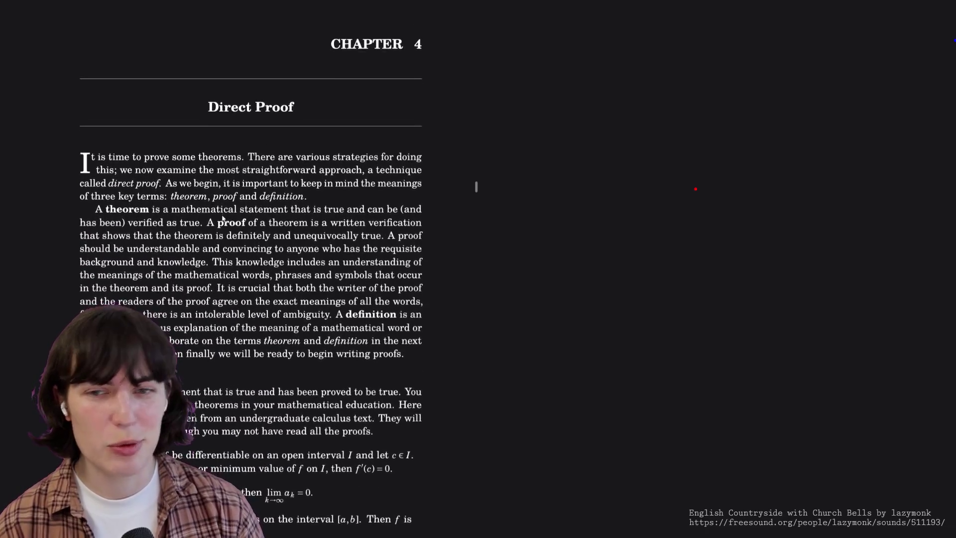
scroll(222, 217, down, 1)
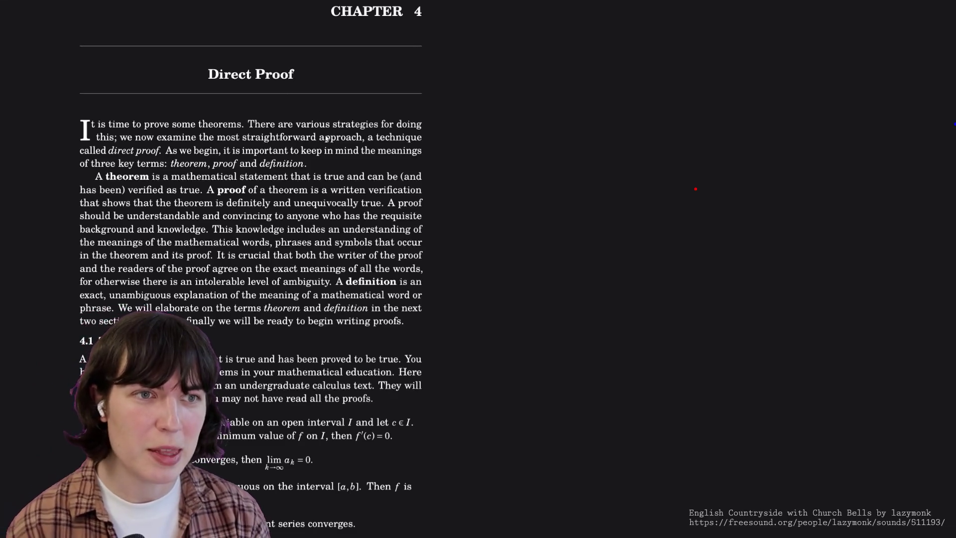
scroll(326, 138, down, 1)
scroll(326, 138, up, 2)
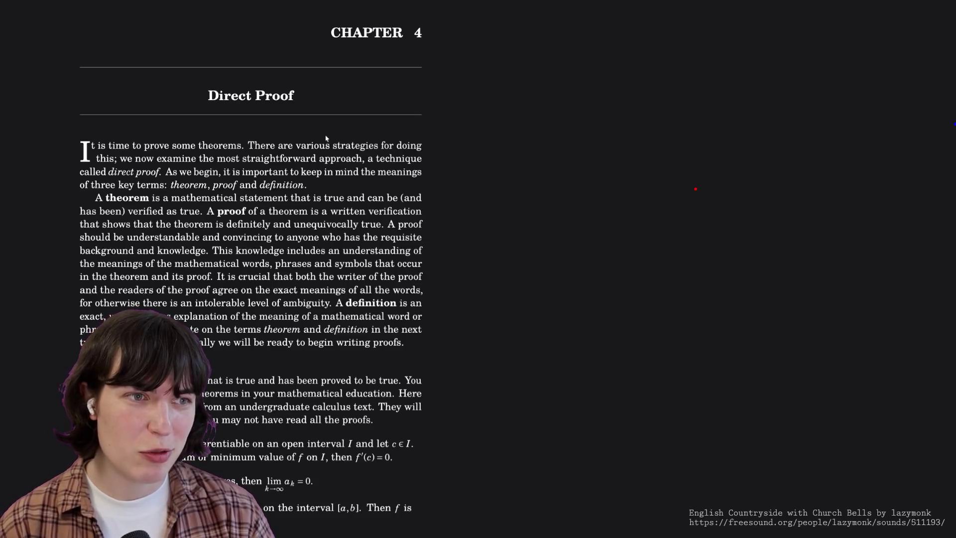
scroll(326, 139, down, 1)
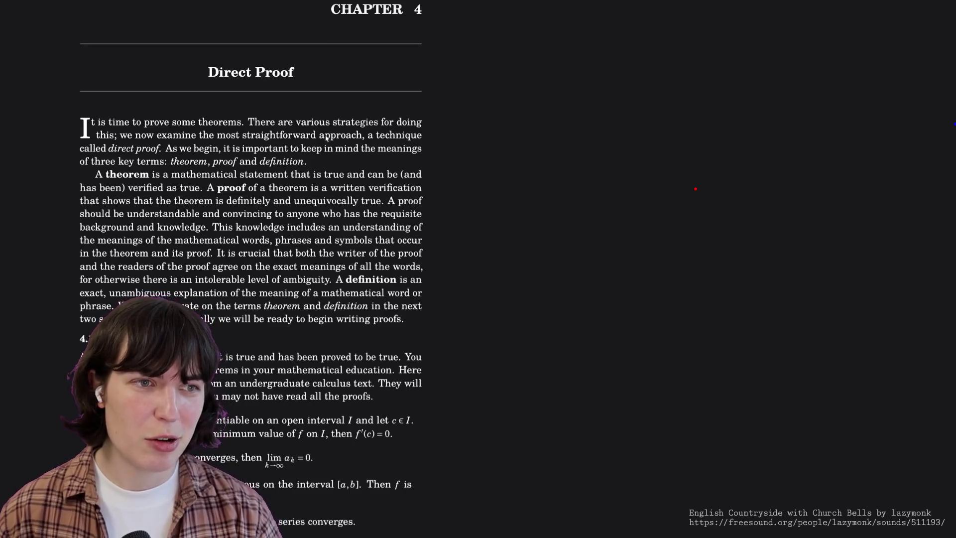
scroll(327, 137, down, 2)
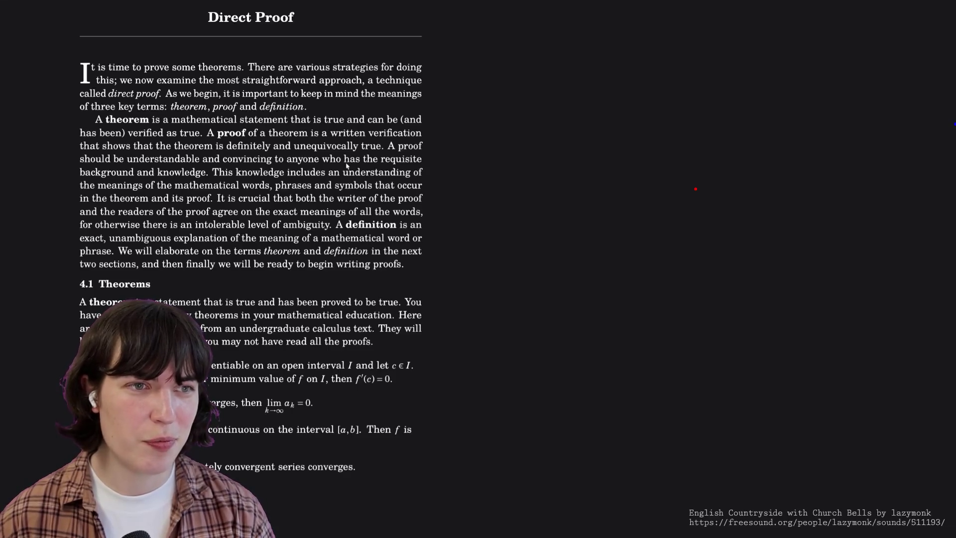
scroll(474, 188, down, 1)
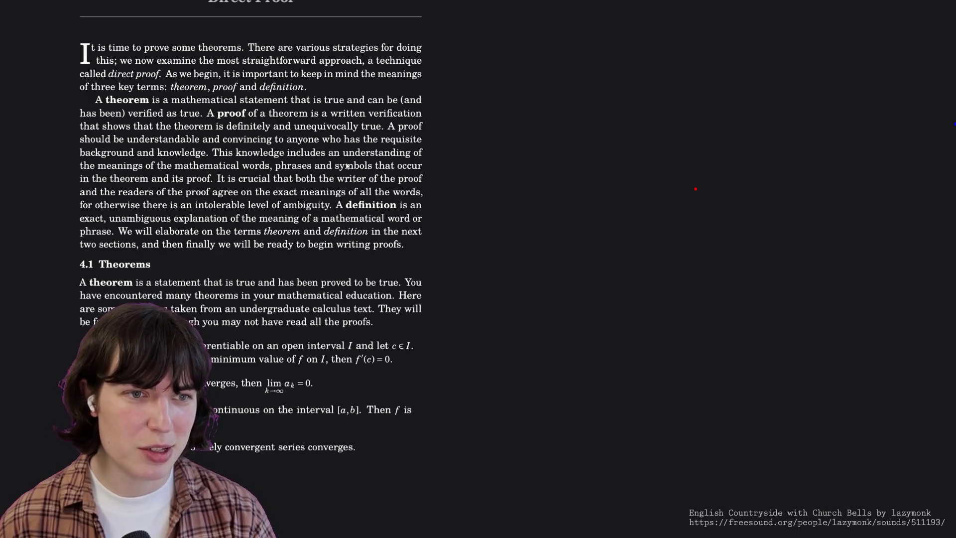
scroll(347, 167, down, 2)
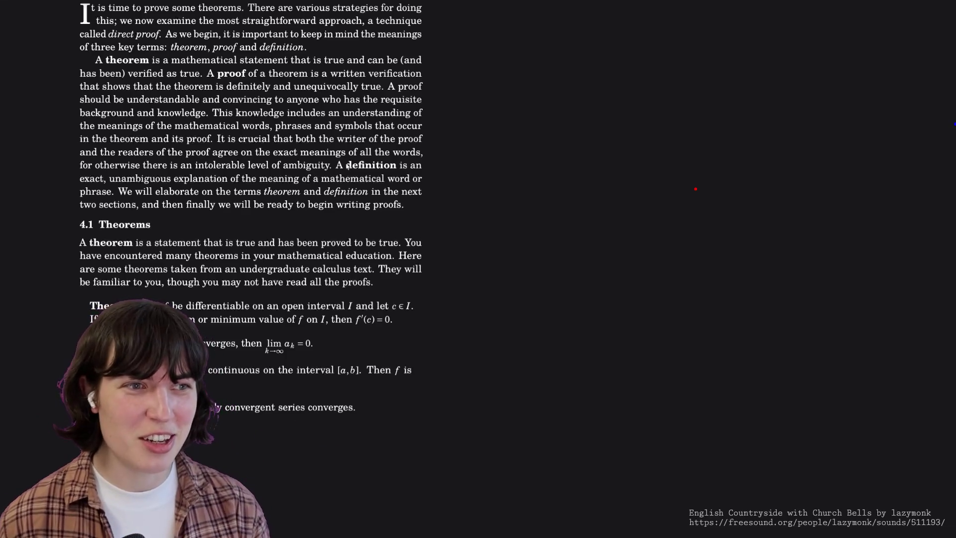
scroll(433, 187, down, 1)
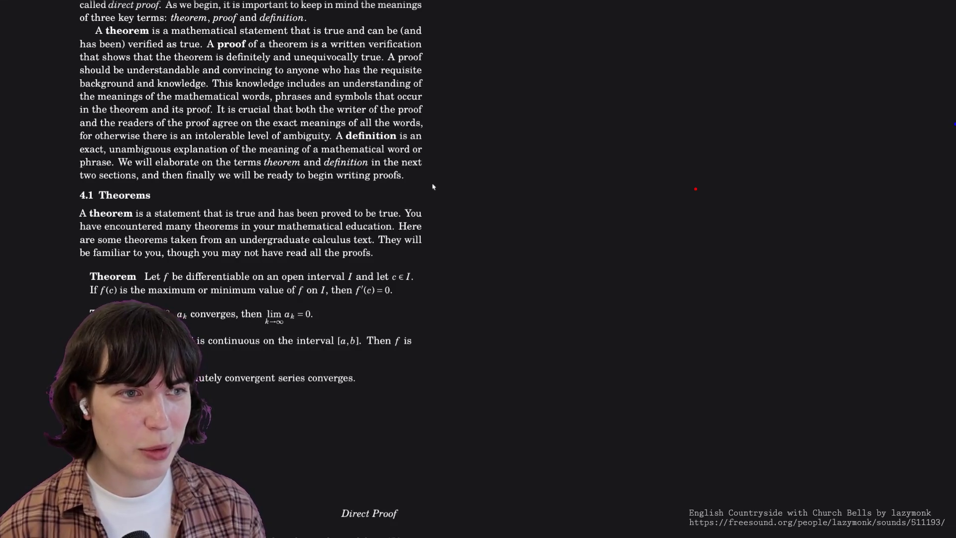
scroll(433, 187, down, 1)
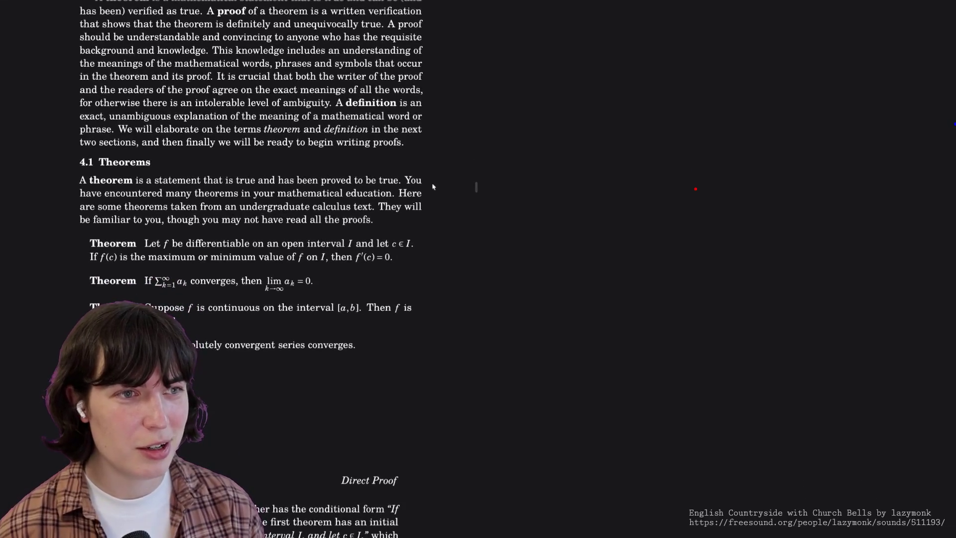
scroll(432, 187, down, 1)
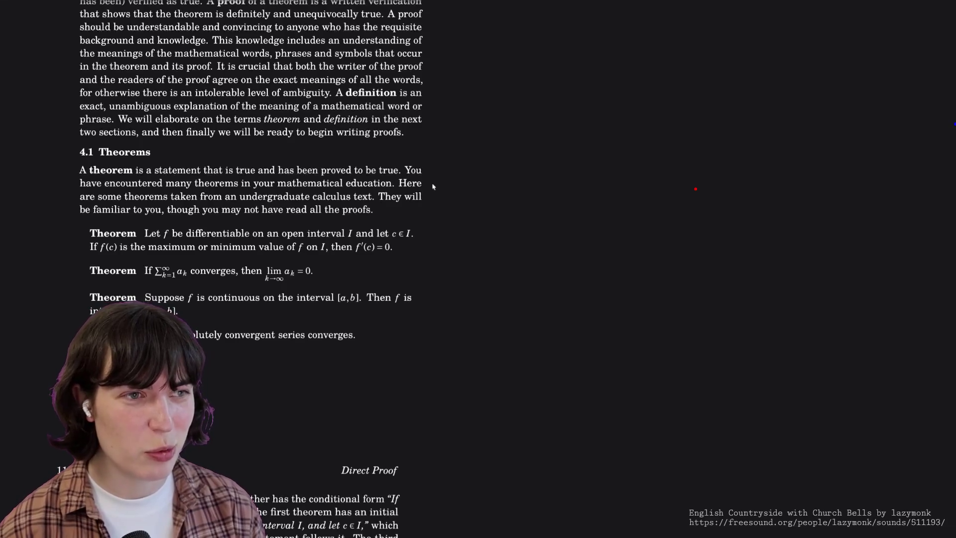
scroll(432, 187, down, 1)
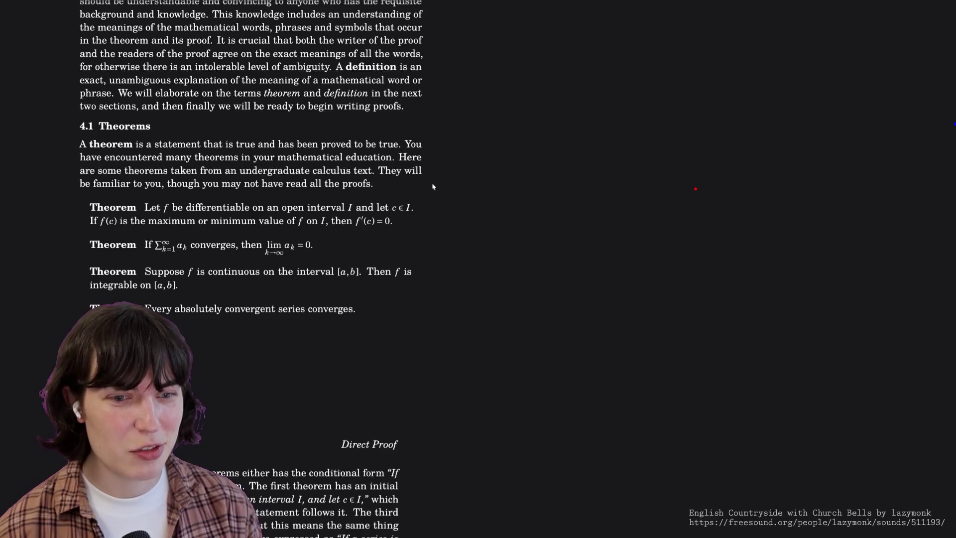
scroll(433, 187, down, 1)
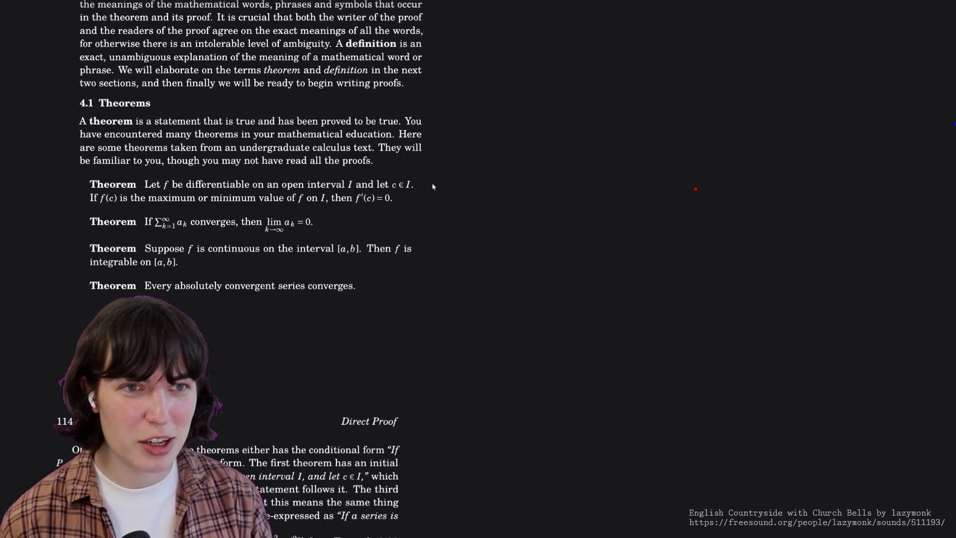
scroll(433, 186, down, 1)
scroll(433, 186, down, 1)
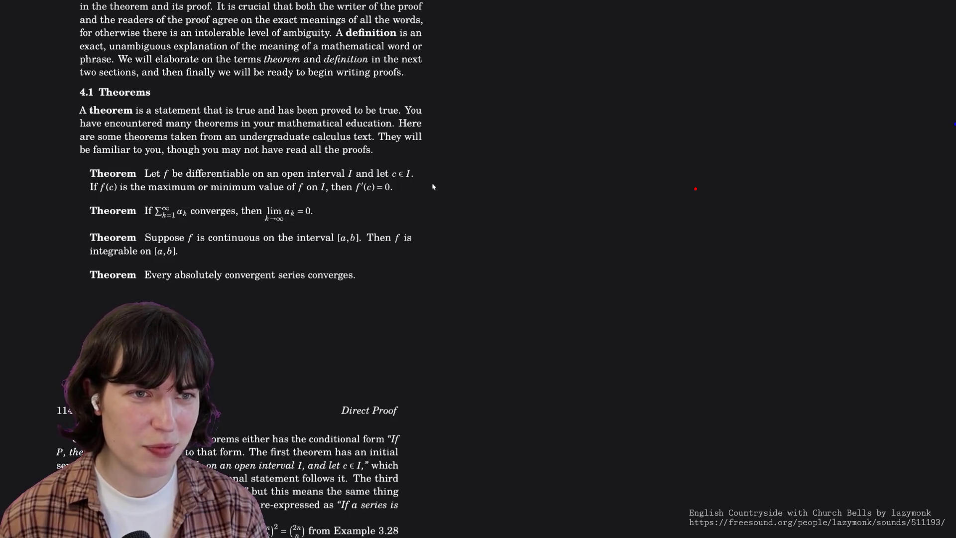
scroll(433, 187, down, 1)
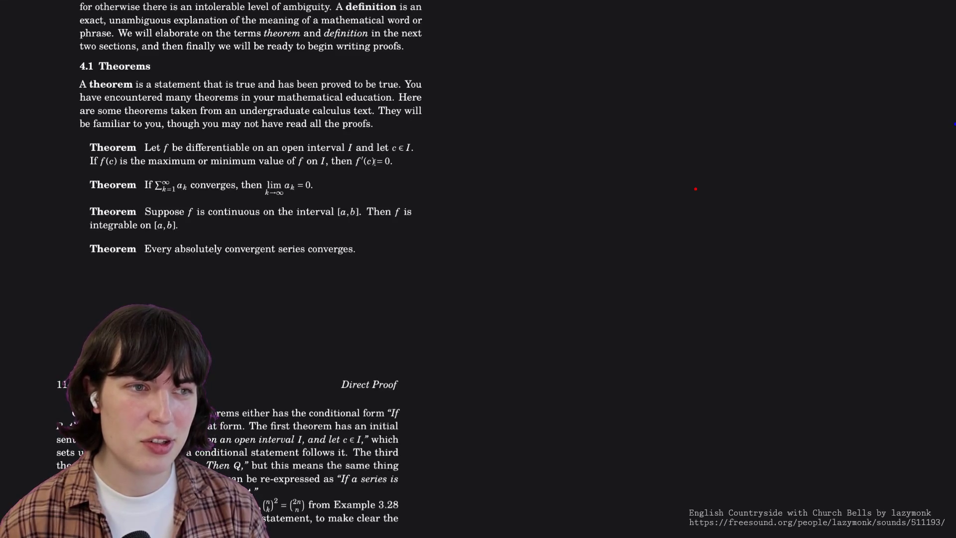
double_click(387, 161)
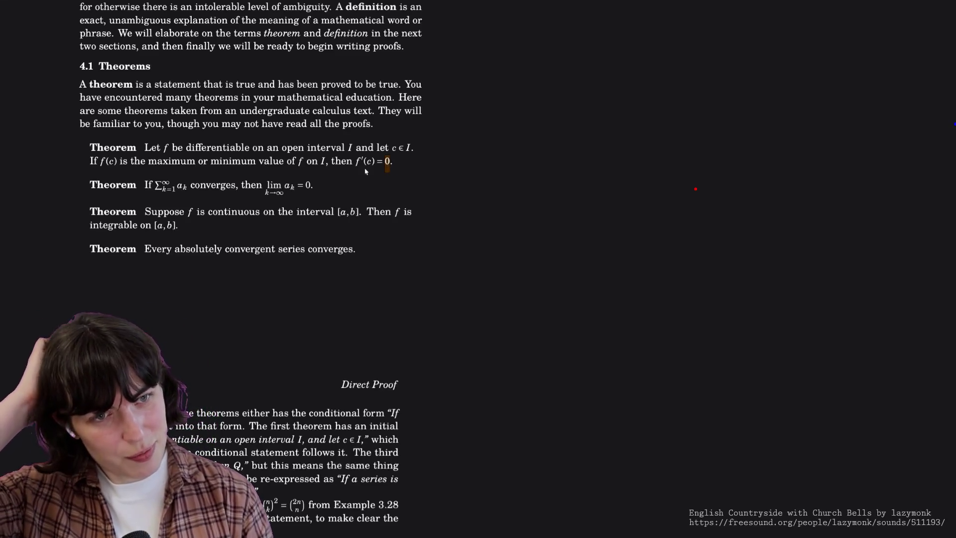
double_click(168, 189)
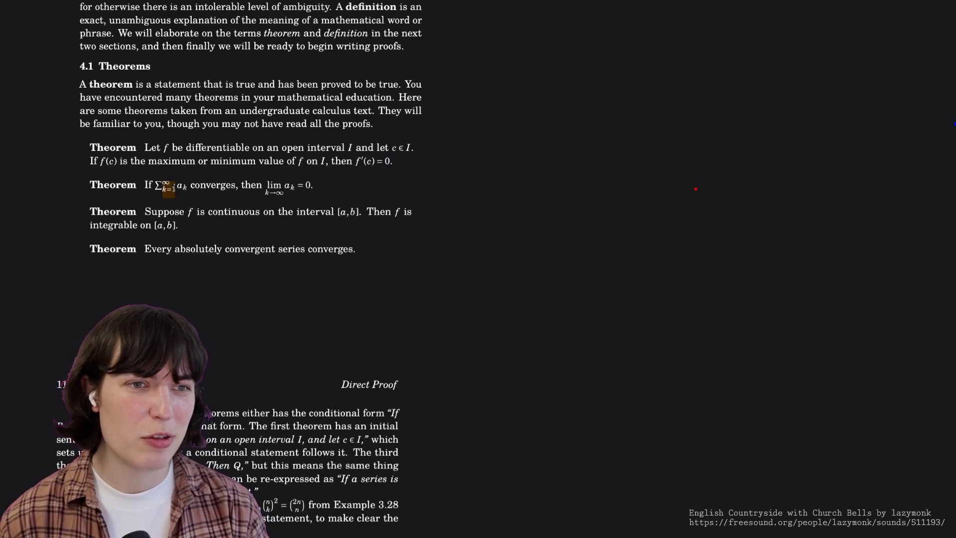
double_click(180, 187)
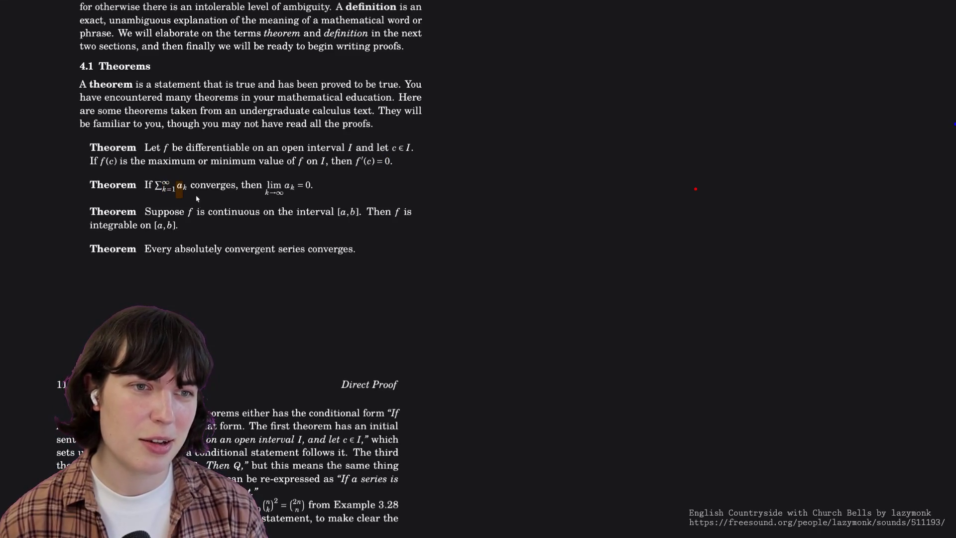
click(240, 194)
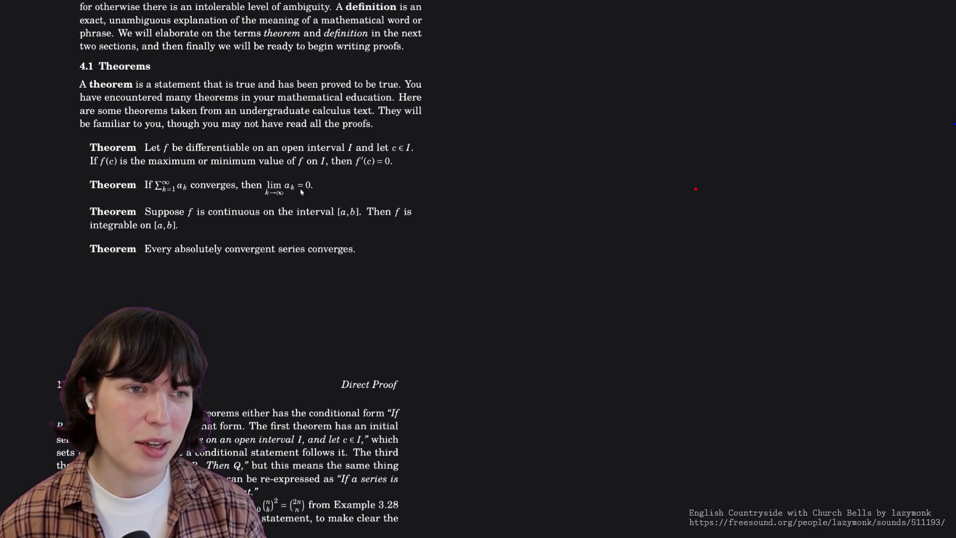
scroll(302, 203, down, 2)
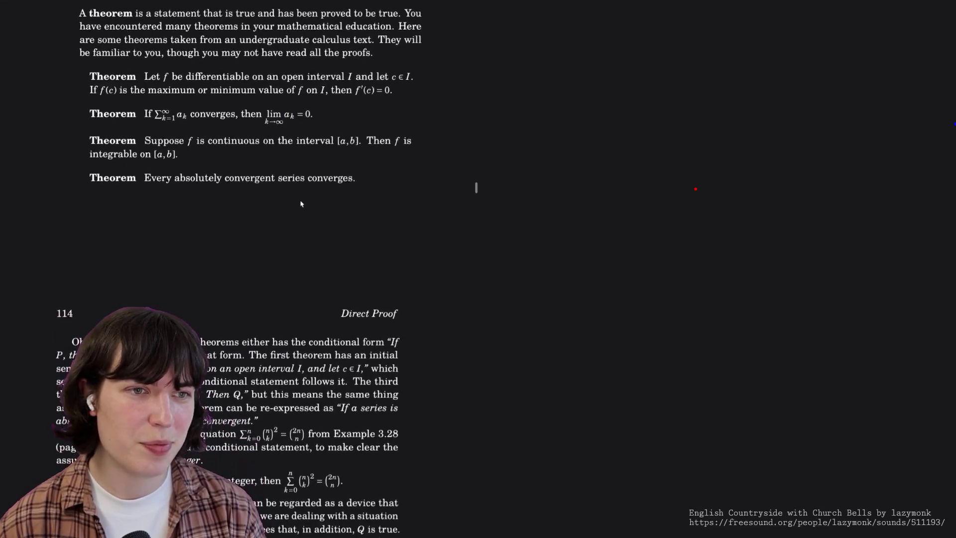
scroll(302, 203, down, 1)
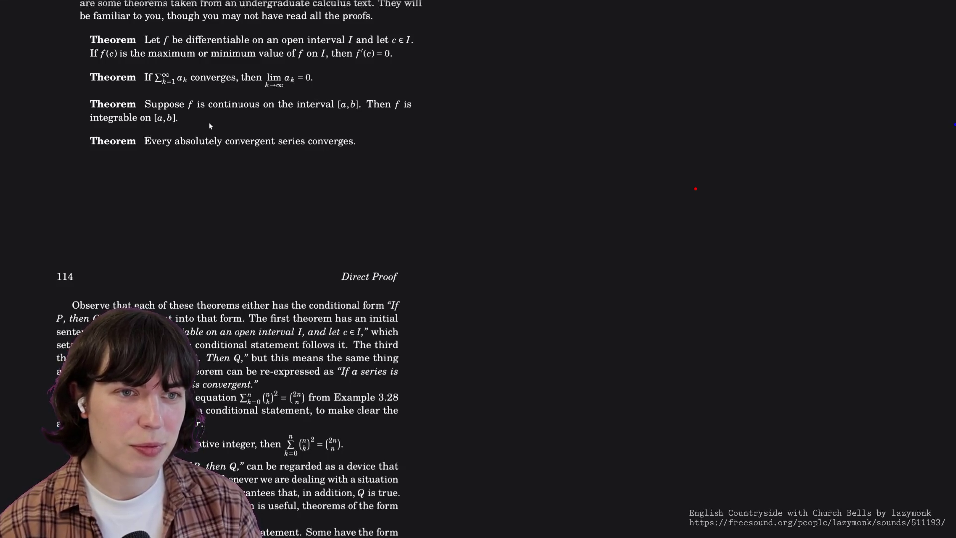
scroll(140, 171, down, 1)
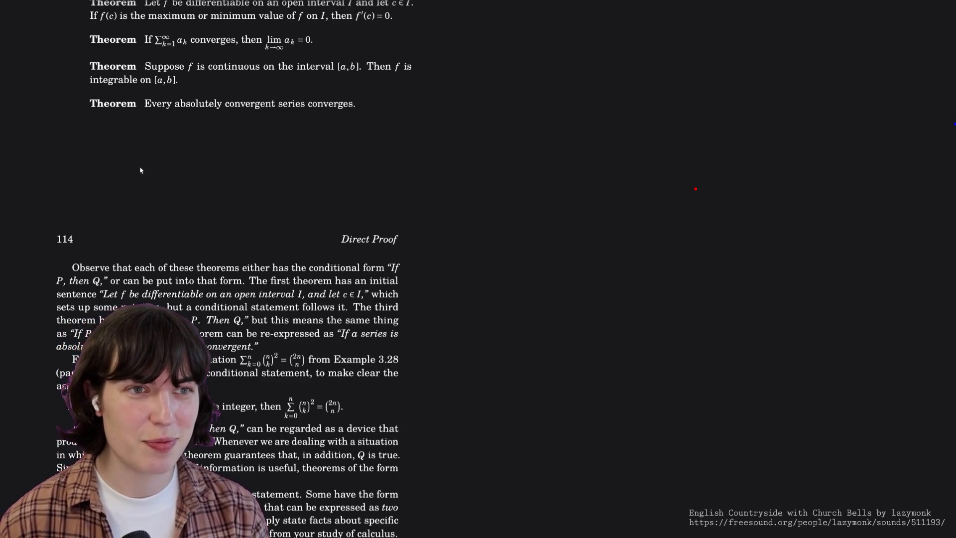
scroll(140, 170, down, 2)
scroll(140, 171, down, 1)
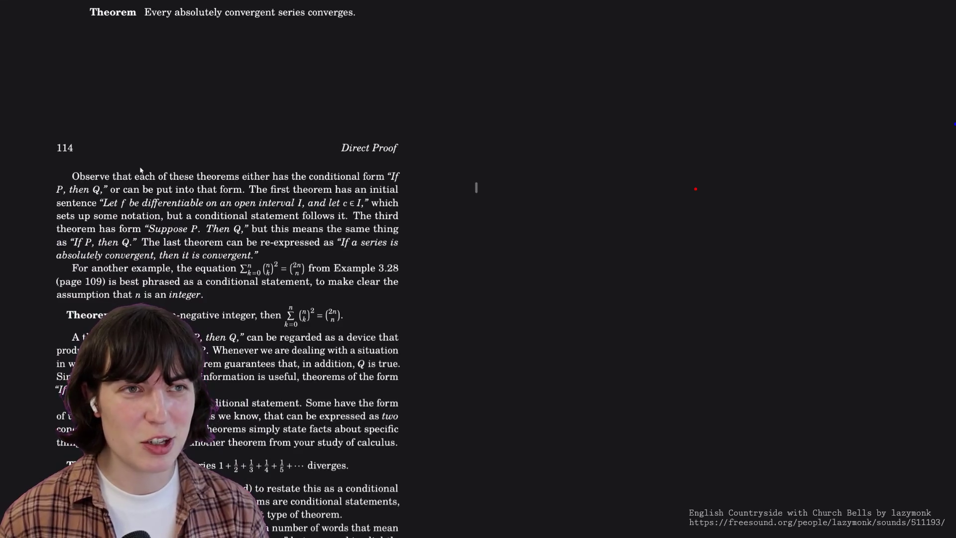
scroll(140, 171, down, 2)
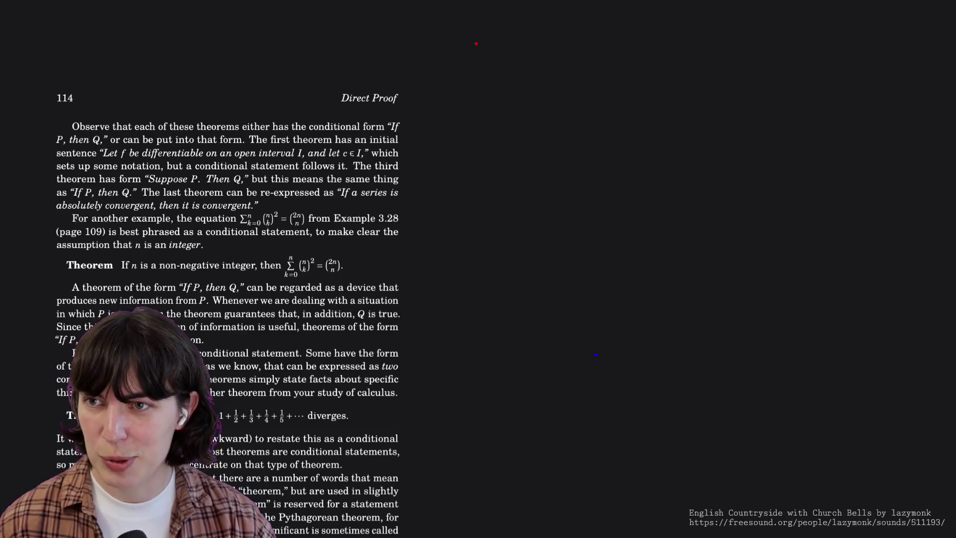
Start handwriting 'Begin anywhere' in the blank area beside page 114.
mouse_move(477, 71)
mouse_down()
mouse_move(479, 47)
mouse_move(481, 73)
mouse_move(520, 58)
mouse_move(512, 77)
mouse_move(535, 57)
mouse_move(538, 67)
mouse_move(574, 57)
mouse_move(580, 78)
mouse_move(596, 58)
mouse_move(606, 67)
mouse_move(630, 56)
mouse_move(642, 63)
mouse_up()
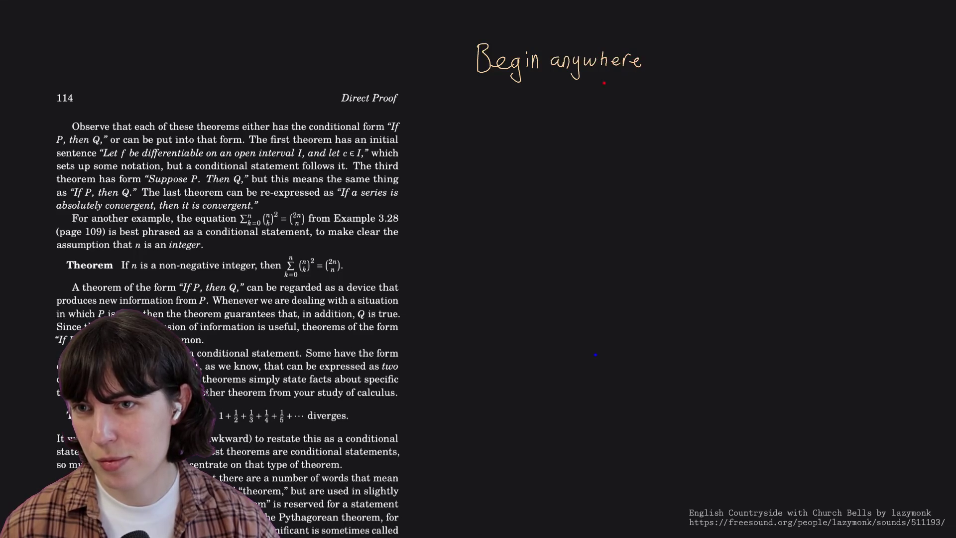
Finish 'anywhere' and add the '— John Cage' attribution beneath the quote.
drag(589, 84, 698, 86)
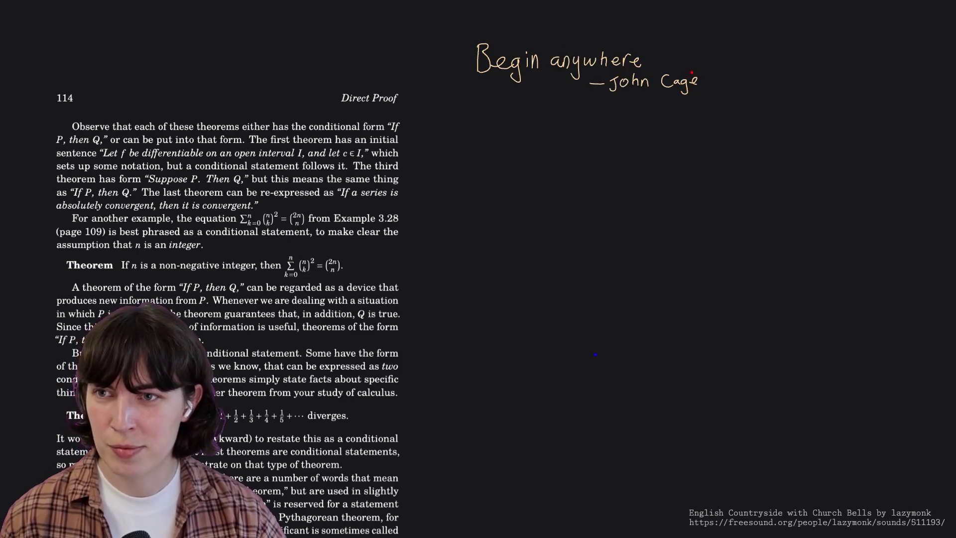
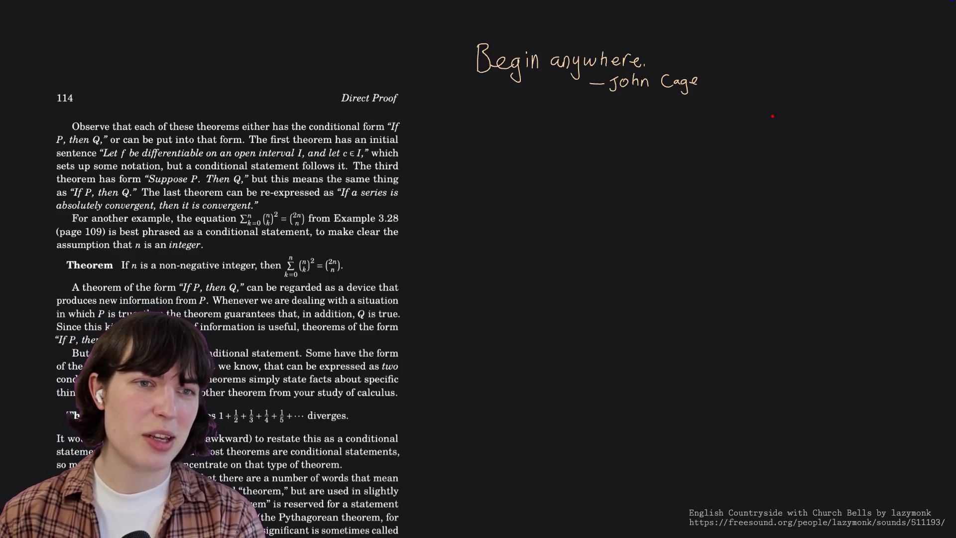
scroll(184, 307, down, 2)
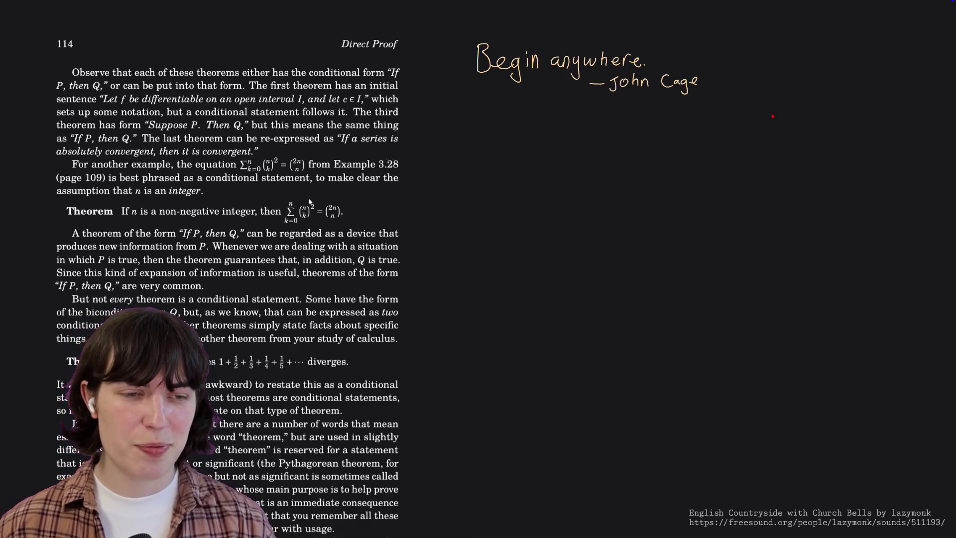
scroll(310, 201, down, 1)
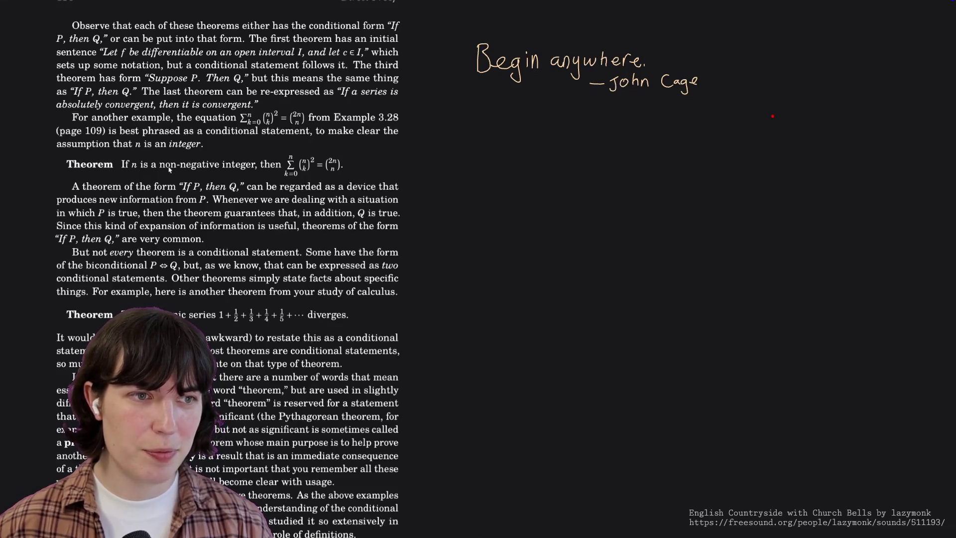
scroll(170, 171, down, 1)
scroll(170, 171, down, 1)
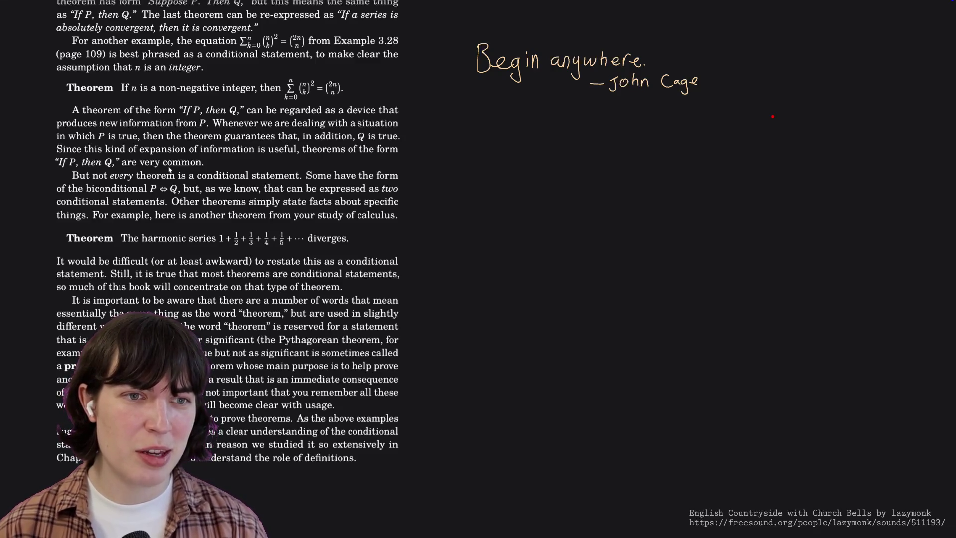
scroll(169, 171, down, 3)
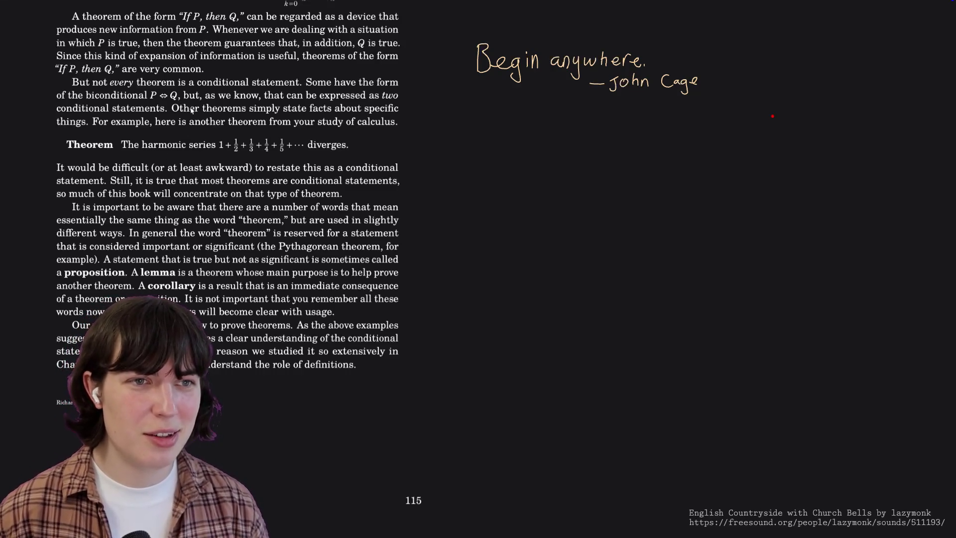
scroll(190, 110, down, 1)
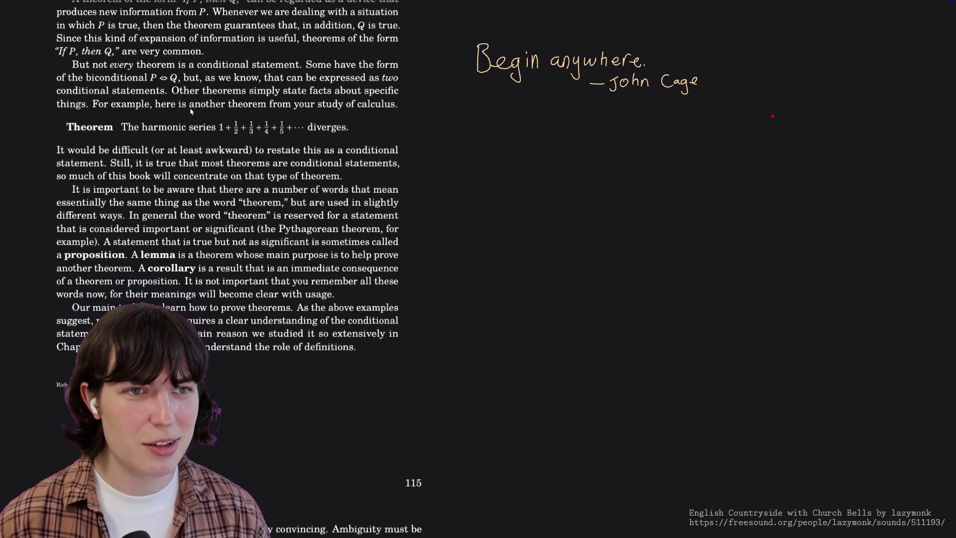
scroll(190, 110, down, 1)
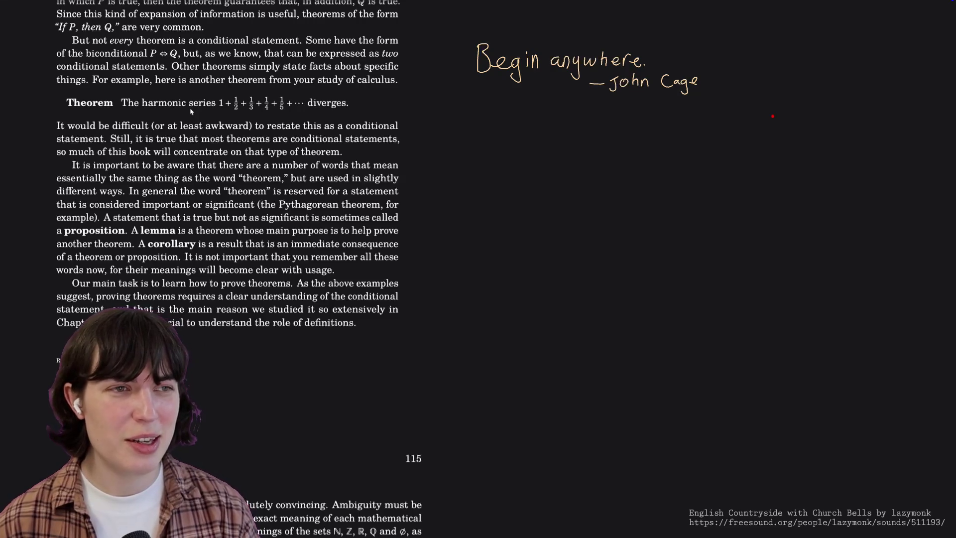
scroll(192, 111, down, 1)
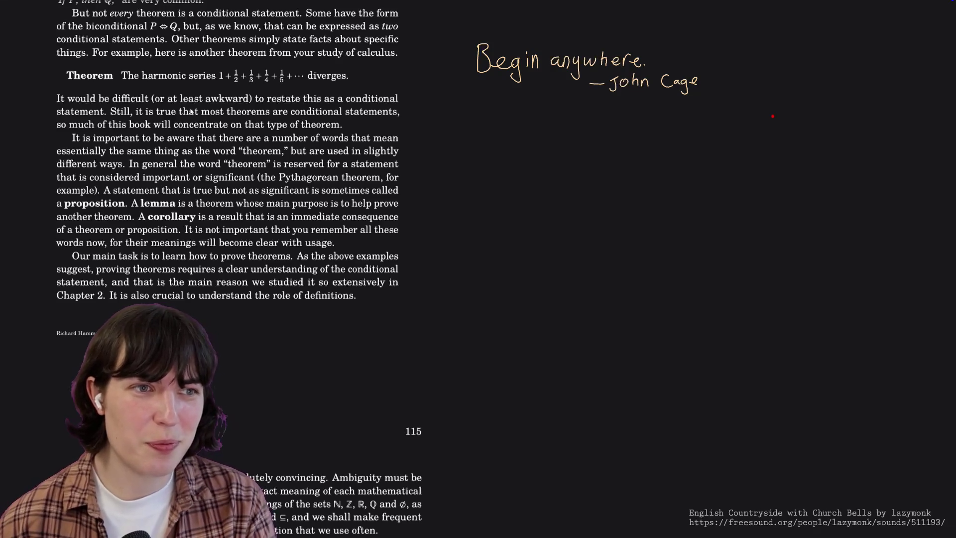
scroll(191, 111, down, 2)
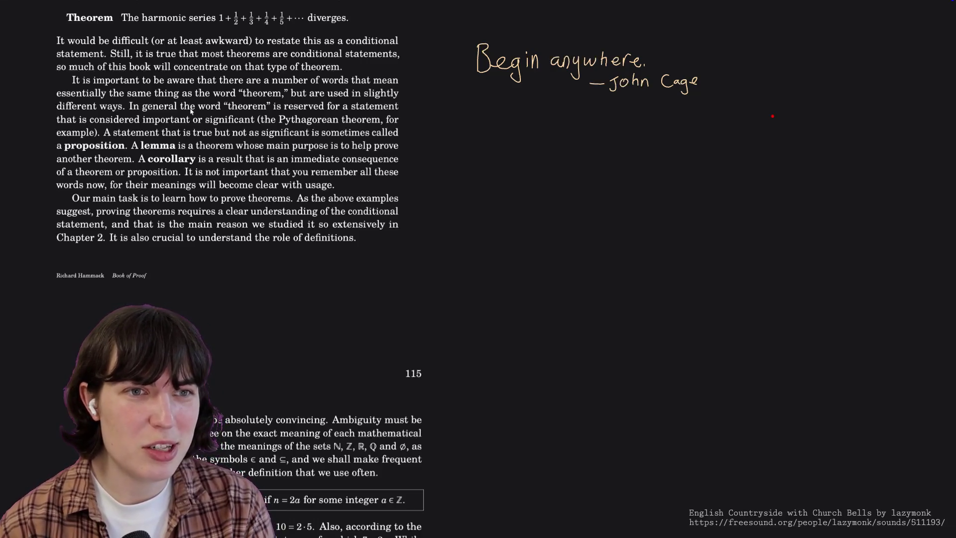
scroll(192, 110, down, 1)
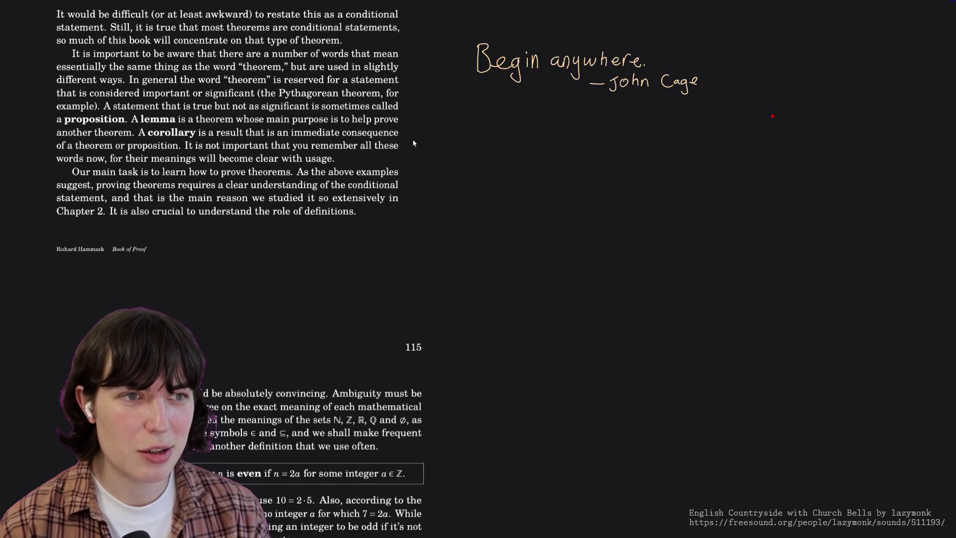
scroll(413, 143, down, 1)
scroll(413, 143, down, 1)
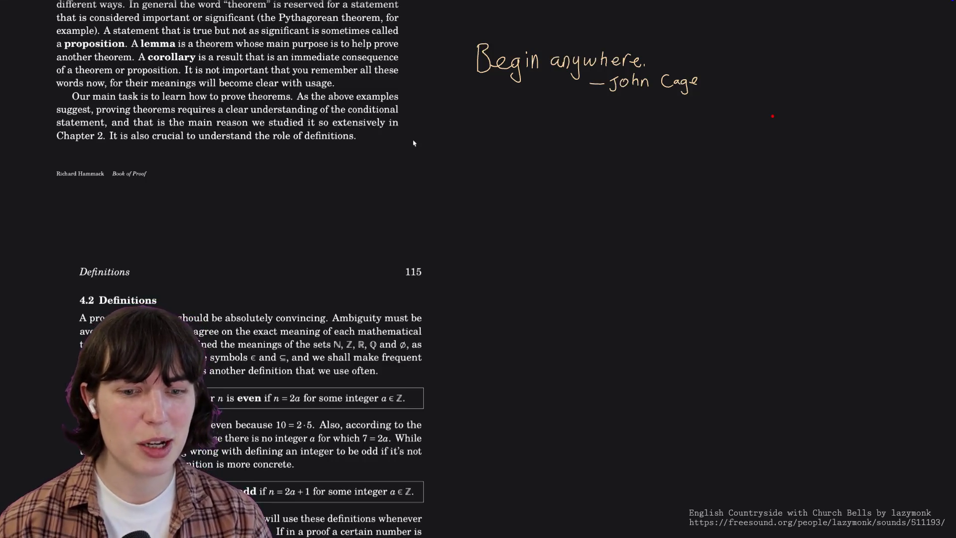
scroll(413, 143, down, 1)
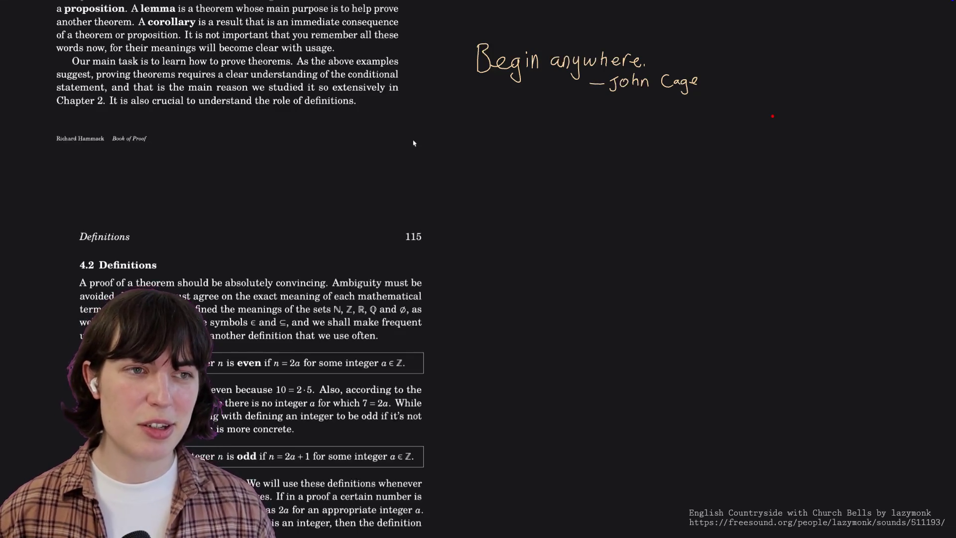
scroll(413, 143, down, 4)
scroll(413, 140, down, 3)
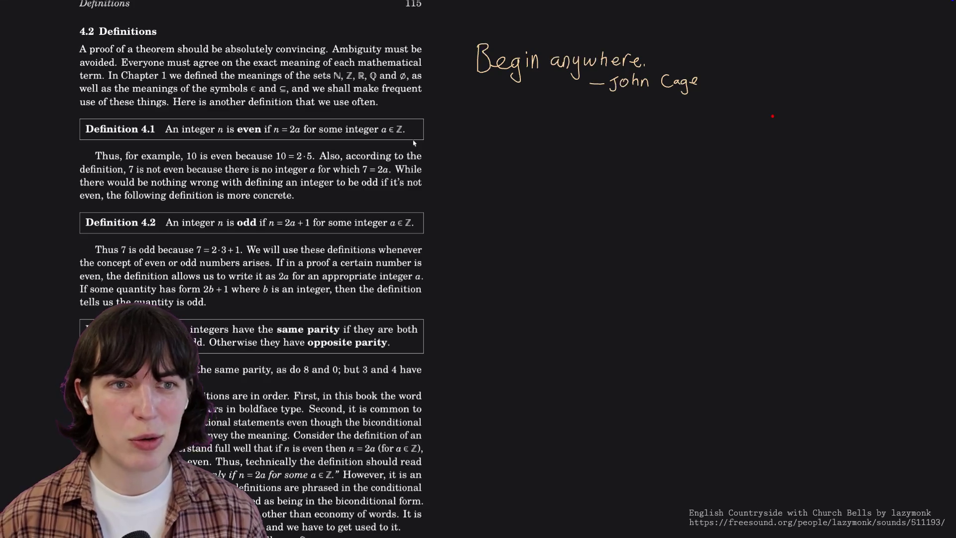
scroll(414, 142, down, 1)
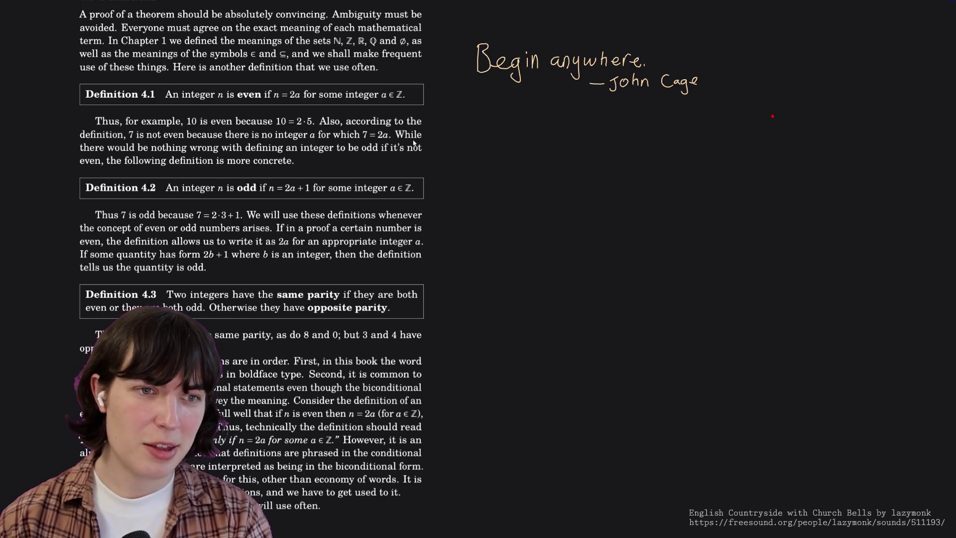
scroll(413, 143, down, 2)
scroll(413, 143, down, 1)
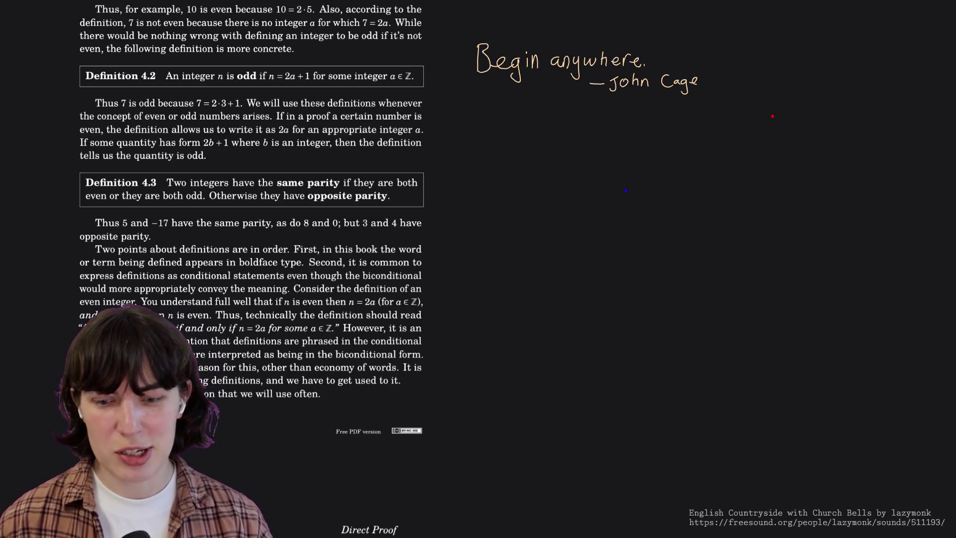
scroll(272, 165, down, 1)
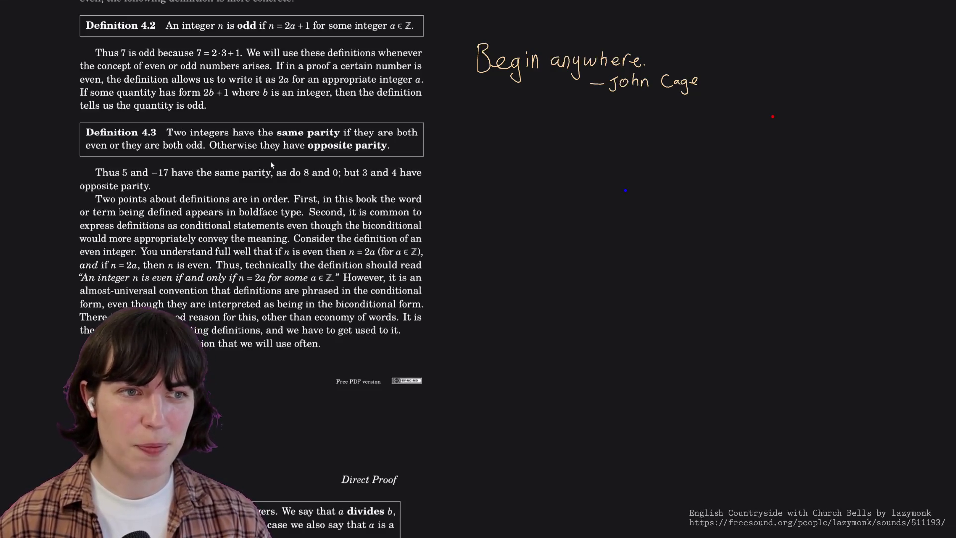
scroll(272, 165, down, 1)
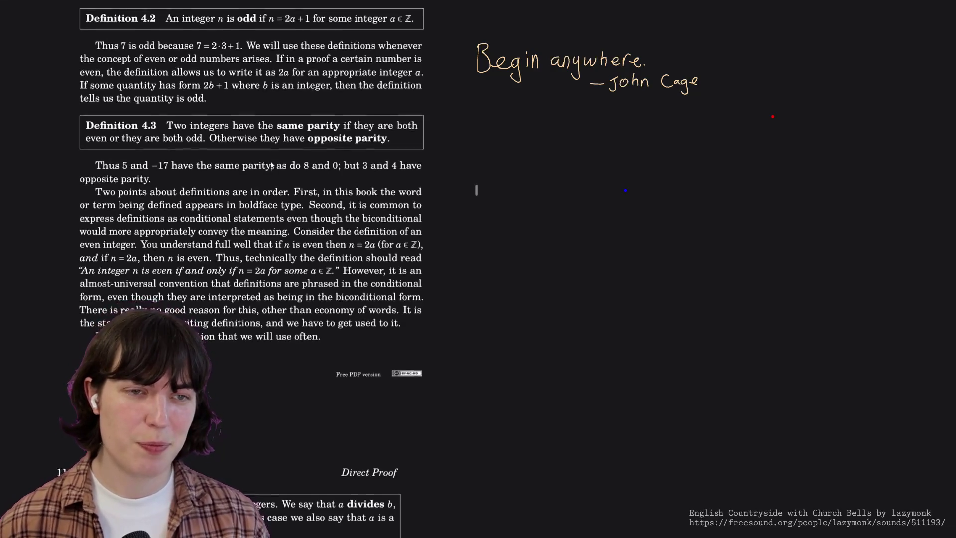
scroll(272, 165, down, 1)
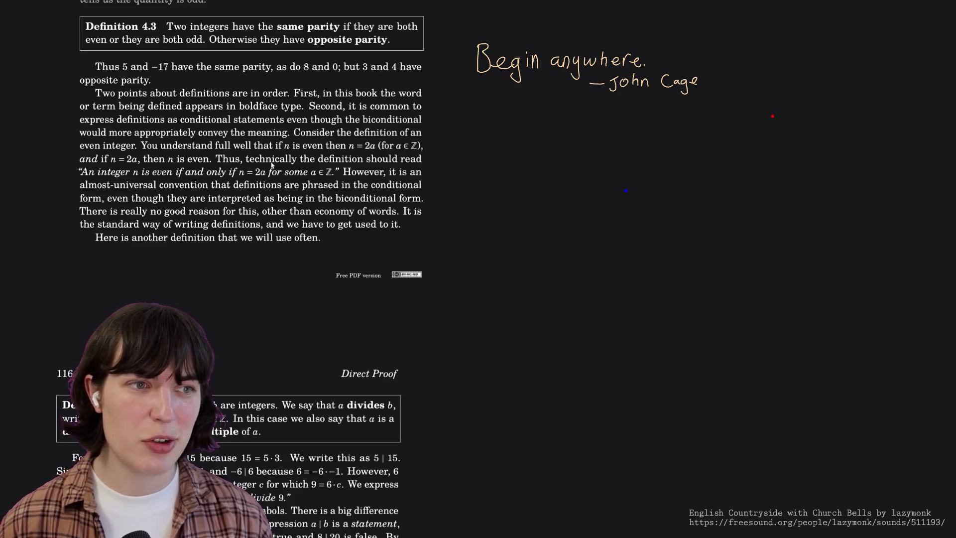
scroll(271, 165, down, 2)
scroll(272, 165, down, 1)
scroll(272, 165, down, 1)
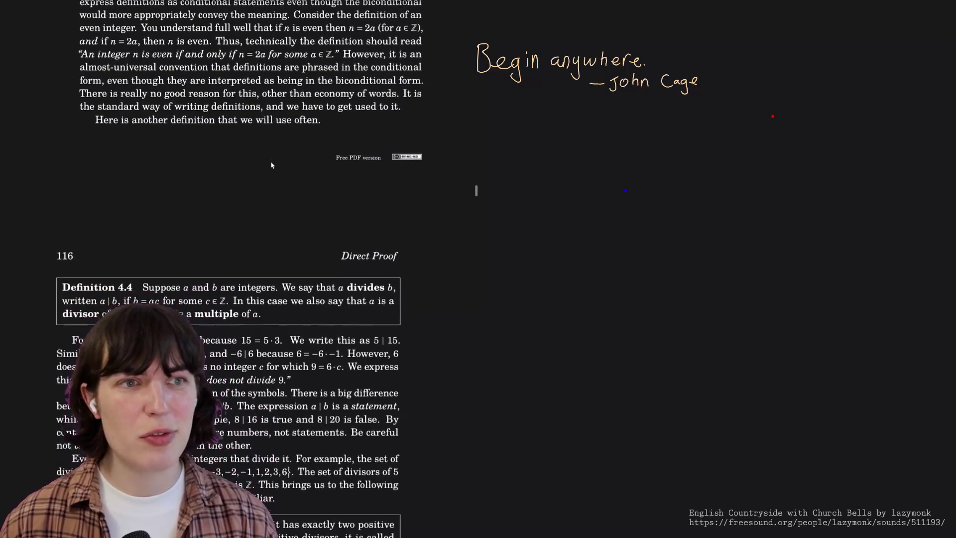
scroll(272, 166, down, 1)
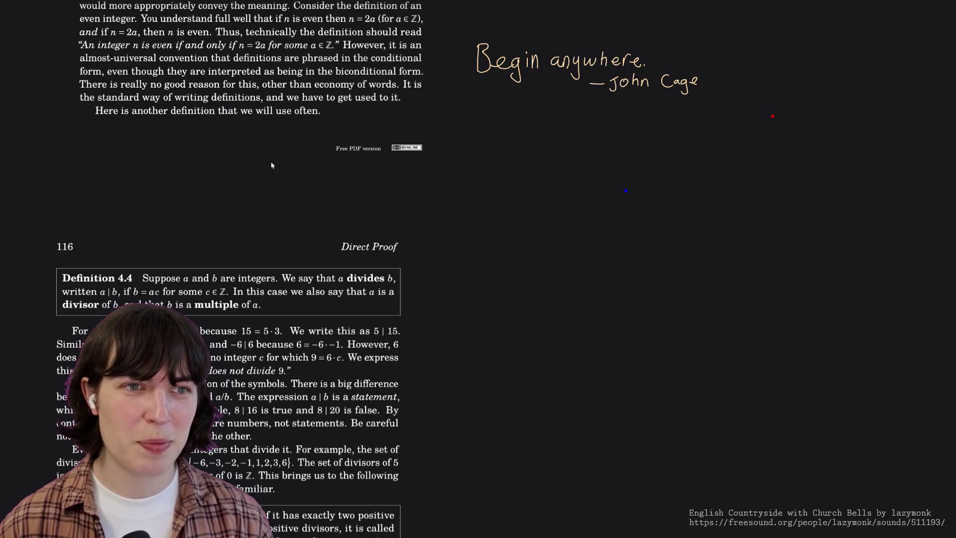
scroll(271, 165, down, 4)
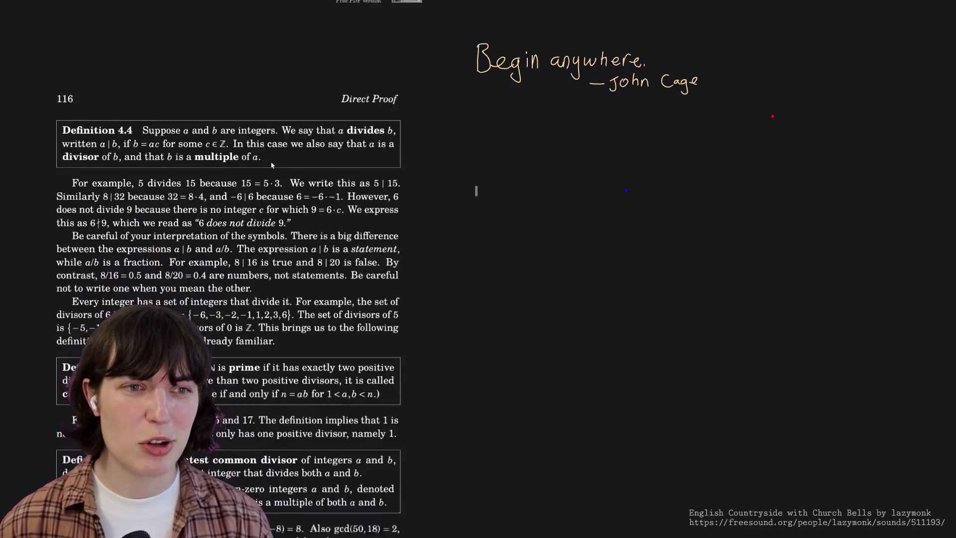
scroll(272, 166, down, 1)
scroll(272, 165, down, 2)
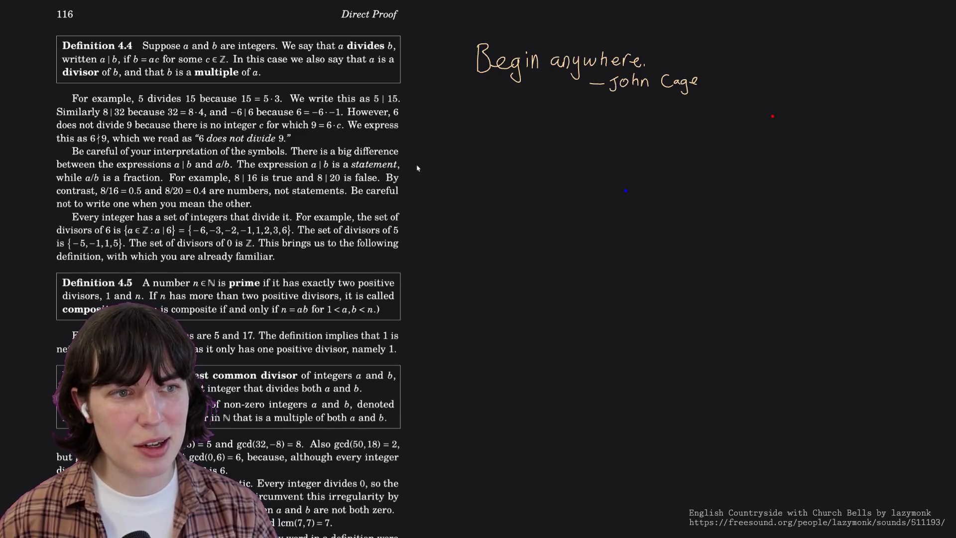
scroll(418, 168, down, 2)
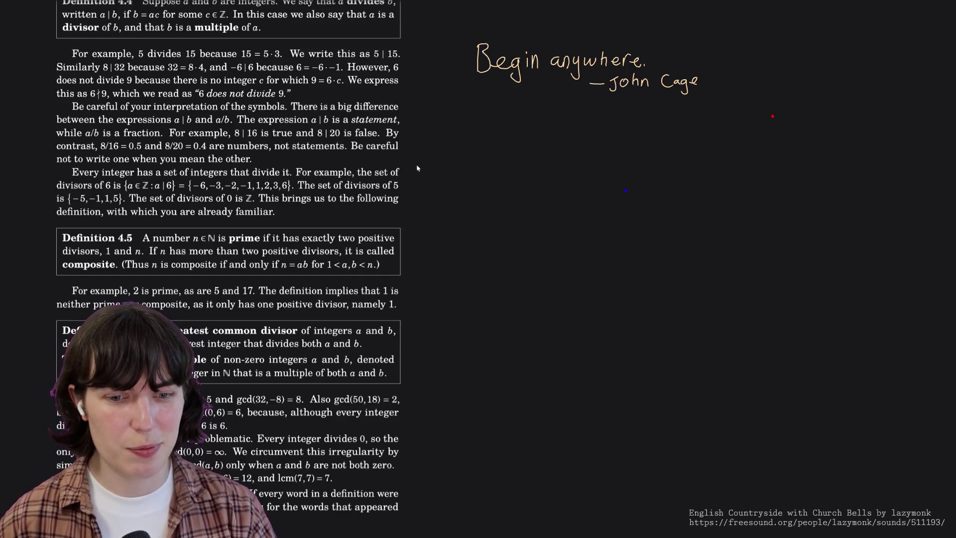
scroll(417, 168, down, 3)
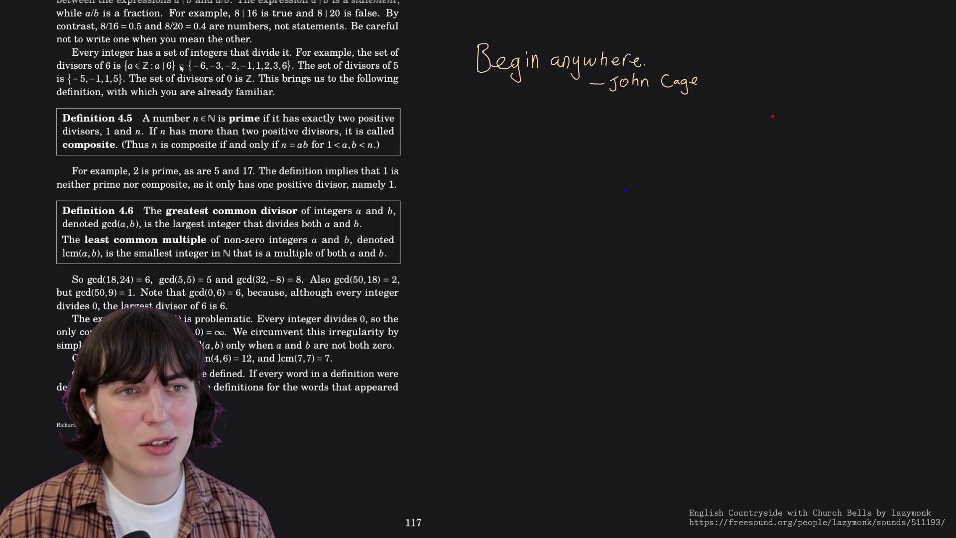
scroll(181, 67, up, 3)
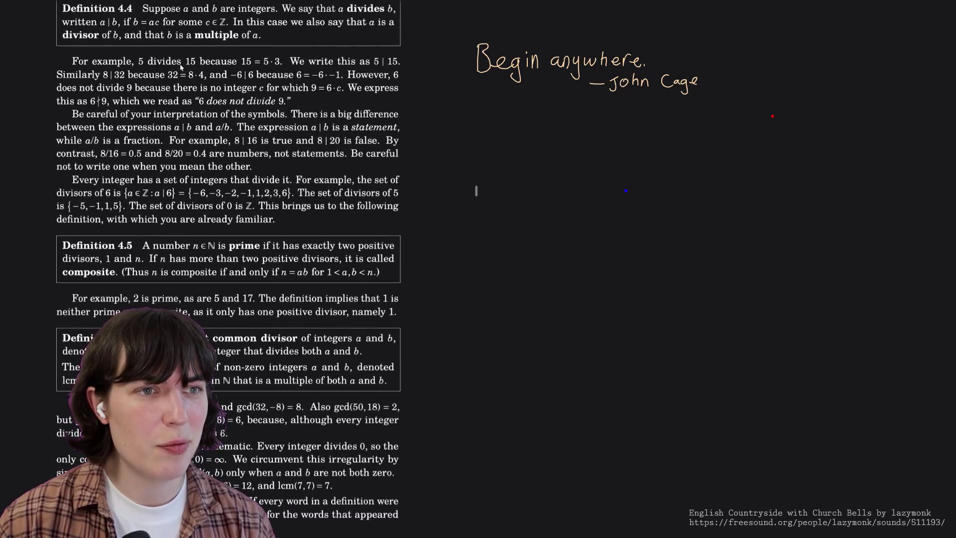
scroll(181, 67, down, 3)
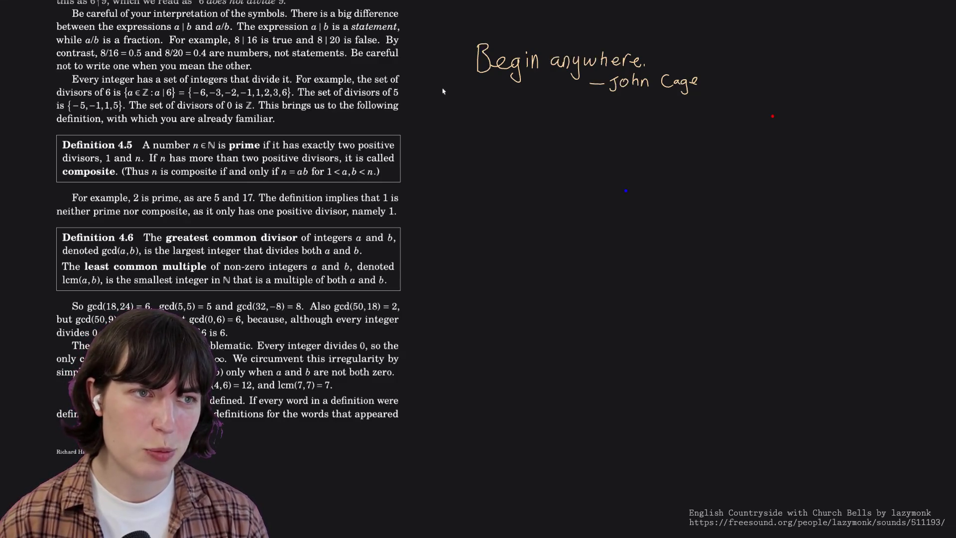
scroll(442, 90, down, 2)
scroll(442, 90, down, 1)
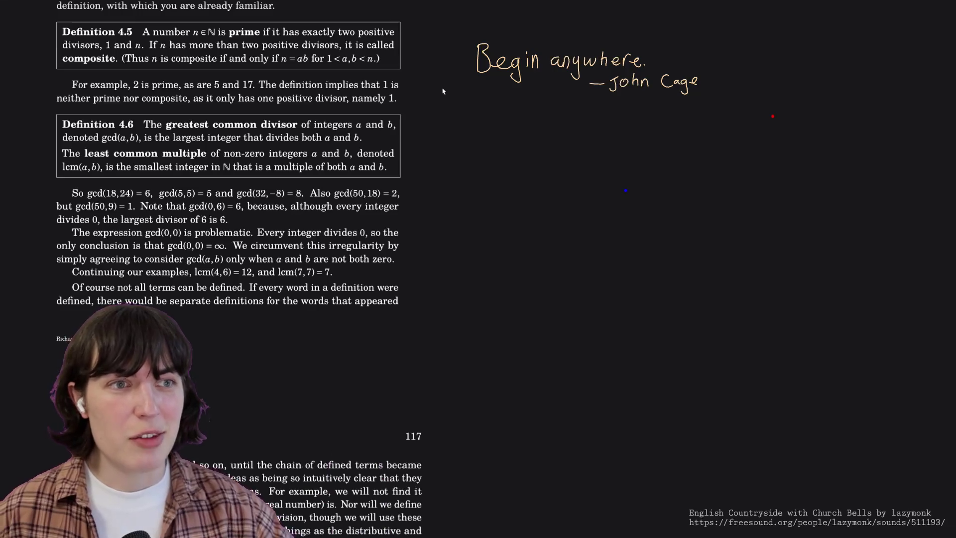
scroll(443, 91, down, 1)
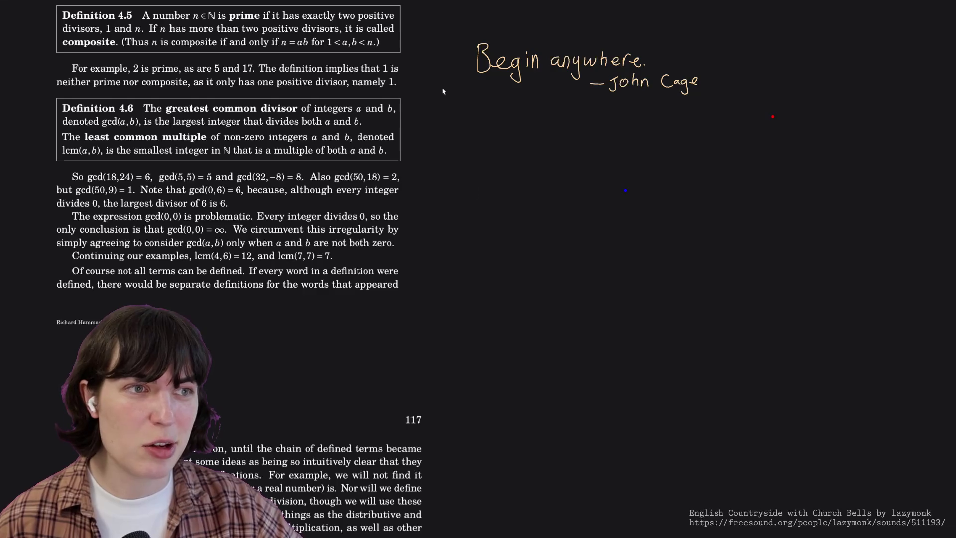
scroll(442, 91, down, 3)
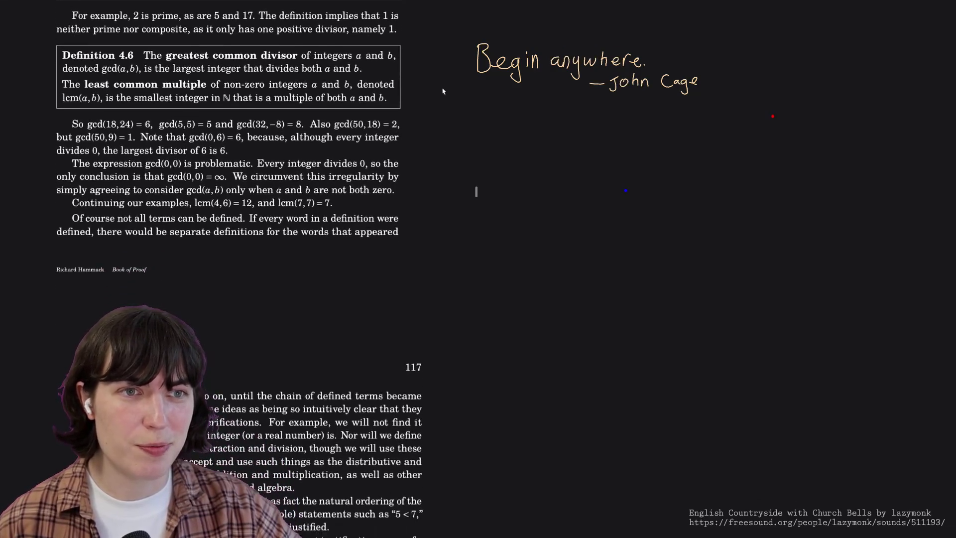
scroll(442, 91, down, 1)
scroll(441, 106, down, 1)
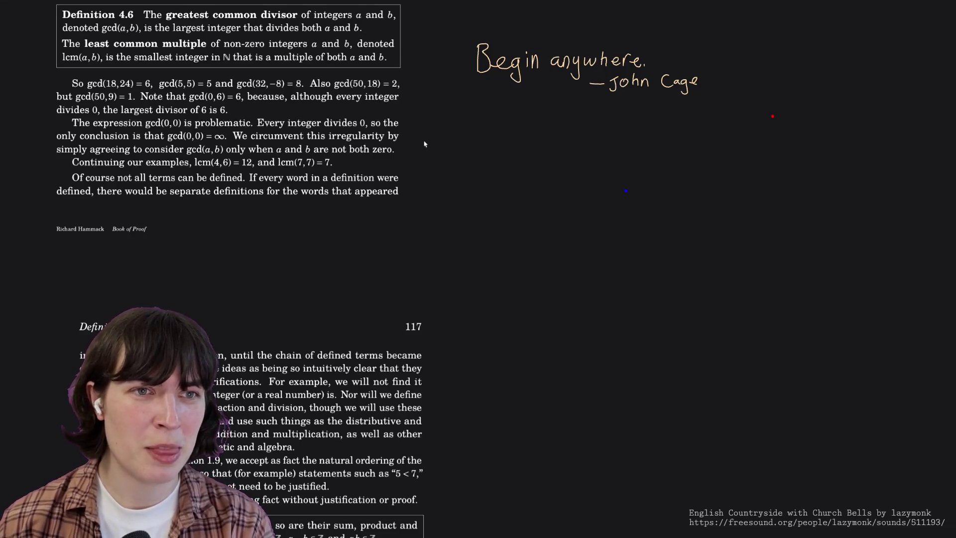
scroll(425, 143, down, 1)
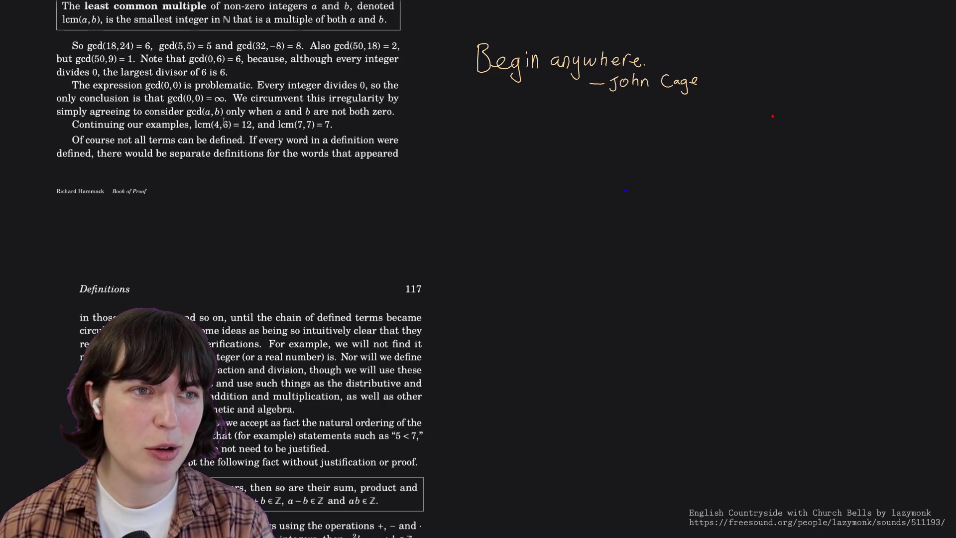
scroll(225, 123, up, 2)
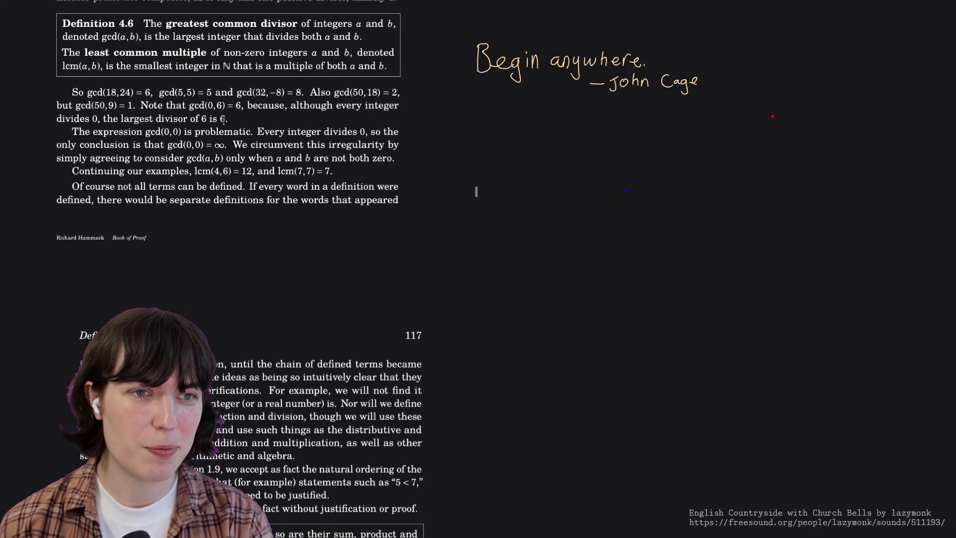
scroll(223, 120, down, 2)
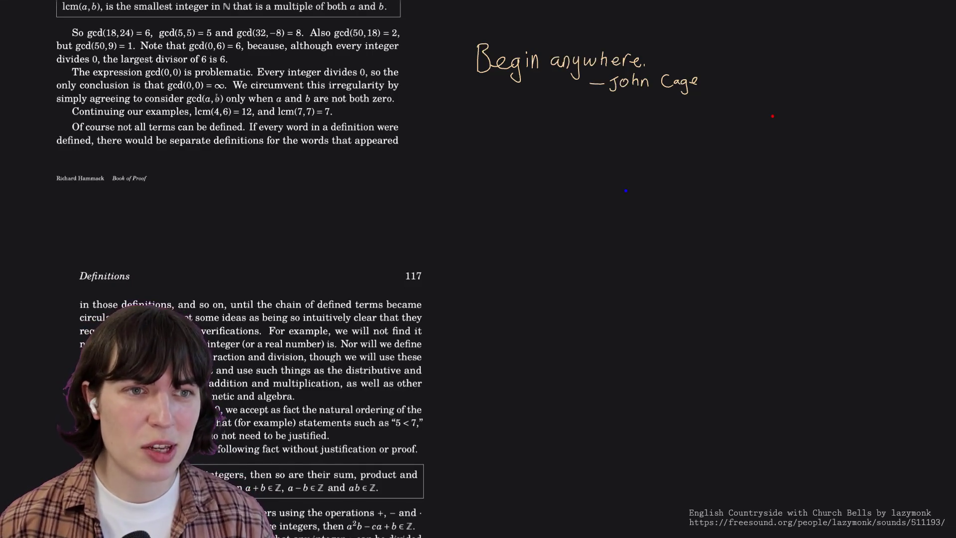
scroll(213, 90, down, 3)
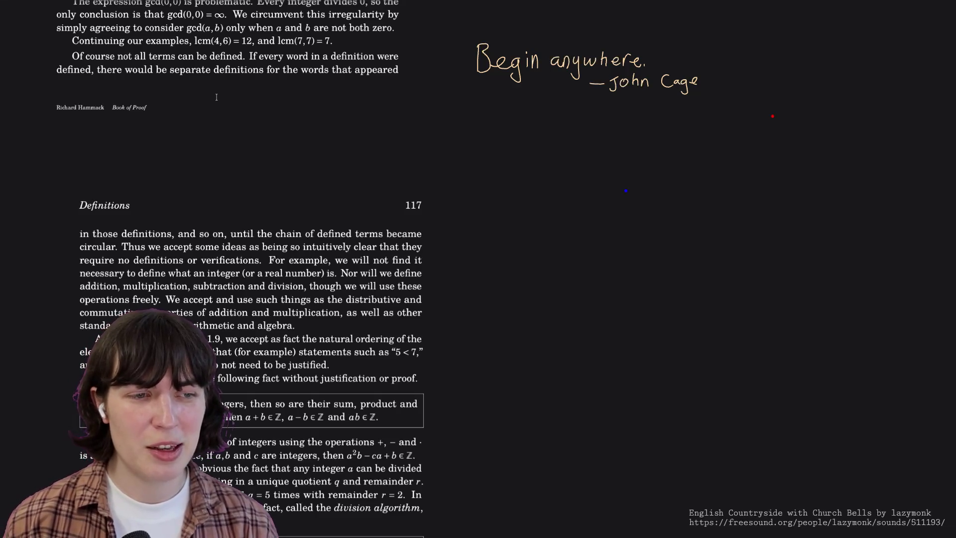
scroll(215, 96, down, 1)
scroll(216, 96, down, 3)
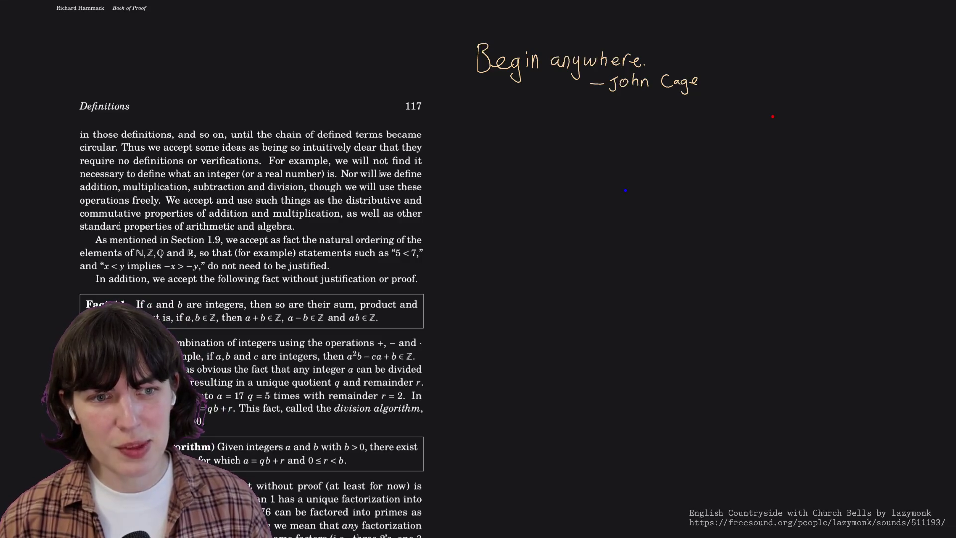
scroll(380, 172, down, 2)
scroll(380, 173, down, 3)
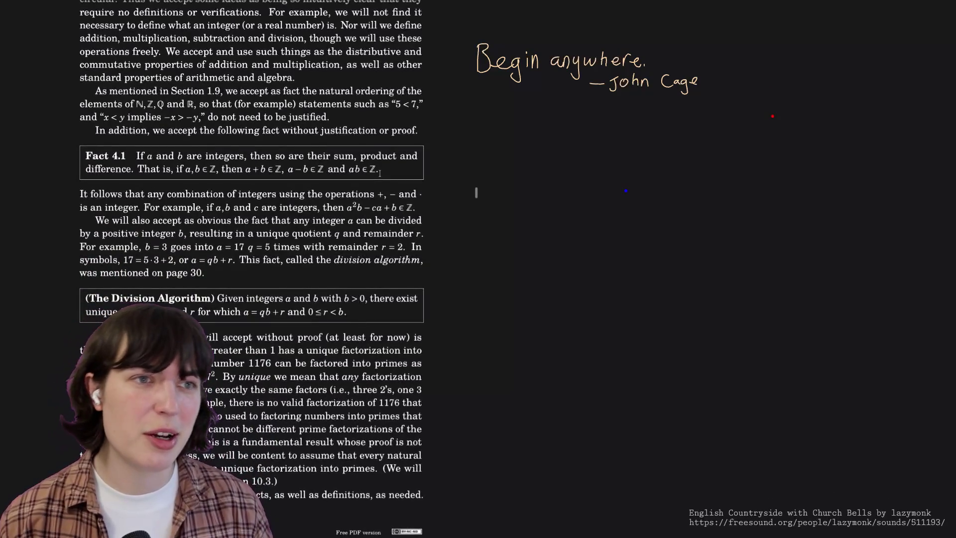